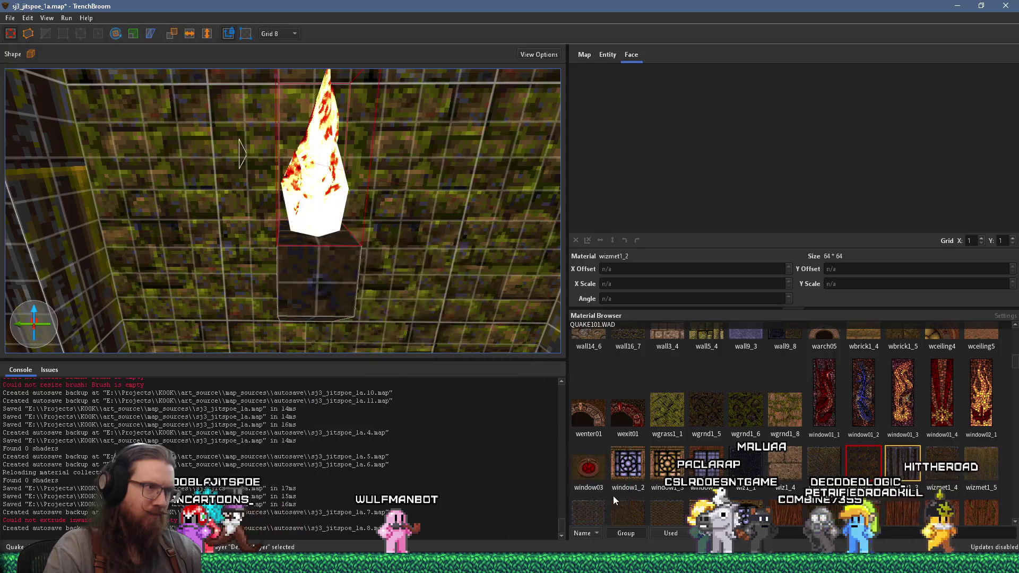
# Step: Delete the large yellow flame from the top of the stone block
pyautogui.scroll(5, 381, 280)
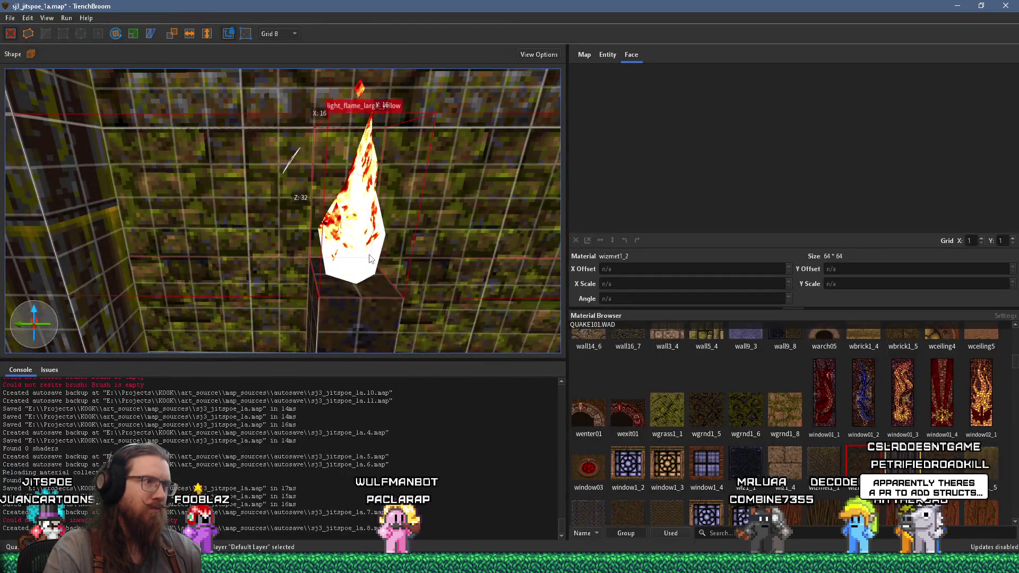
pyautogui.rightClick(369, 255)
pyautogui.moveTo(492, 433)
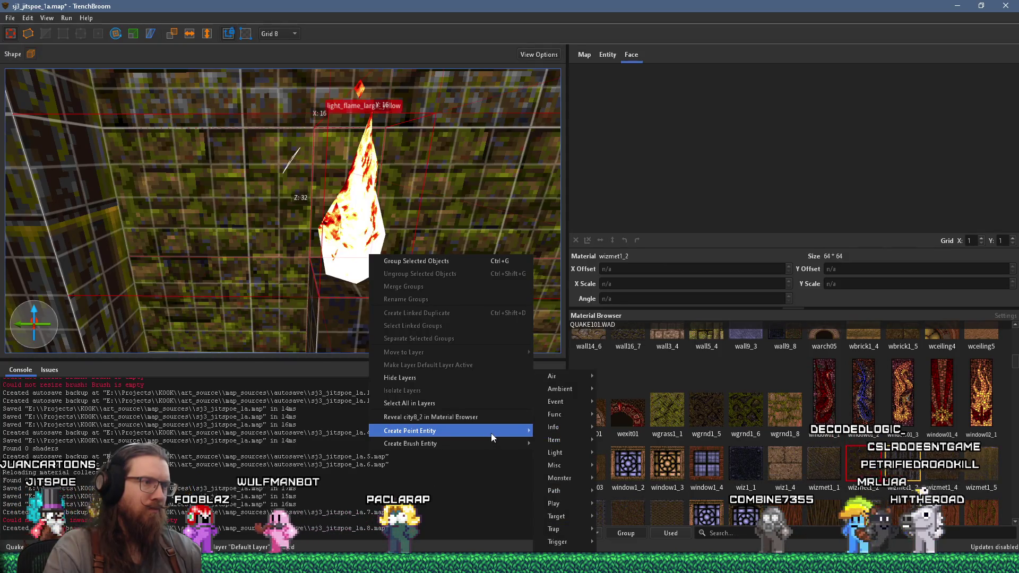
pyautogui.press('Escape')
pyautogui.press('Delete')
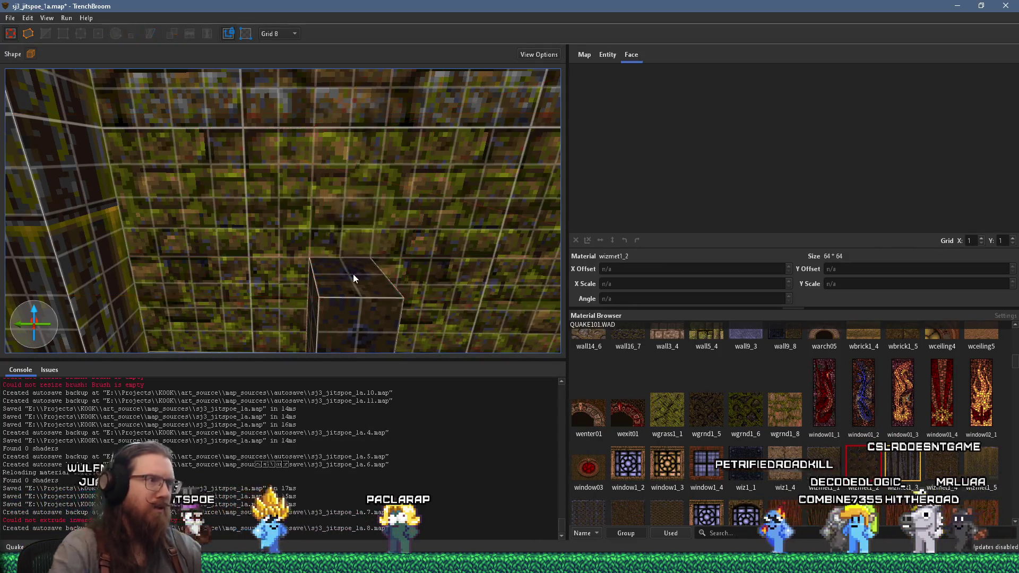
# Step: Add a light_flame_small_yellow entity and drag it into place above the block
pyautogui.rightClick(353, 277)
pyautogui.moveTo(466, 457)
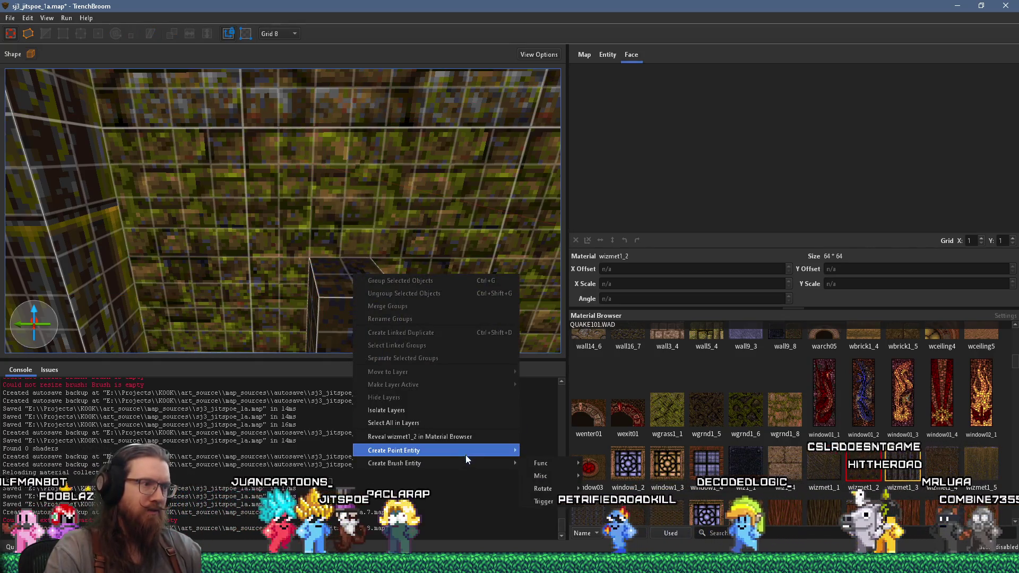
pyautogui.moveTo(569, 457)
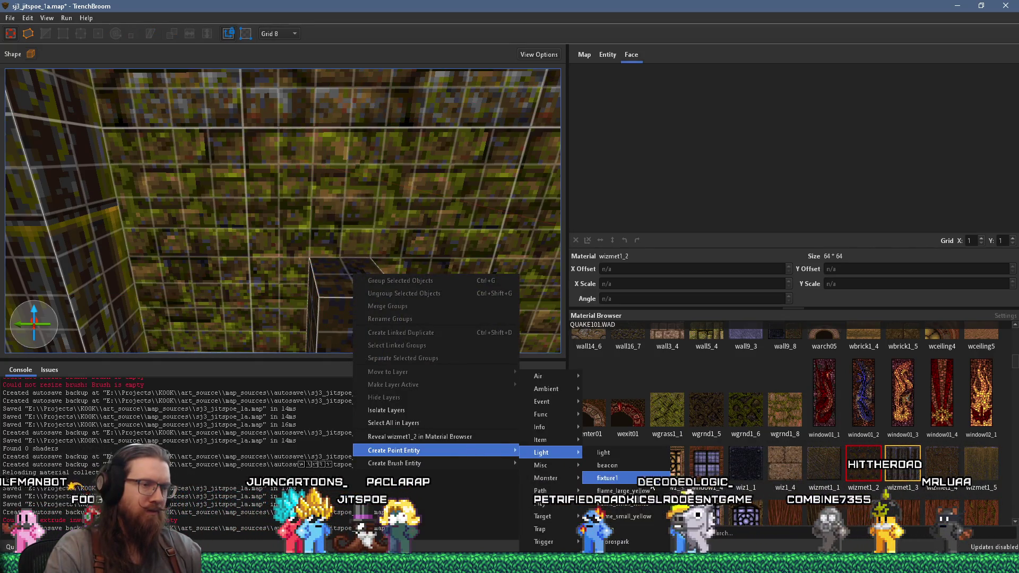
pyautogui.click(655, 515)
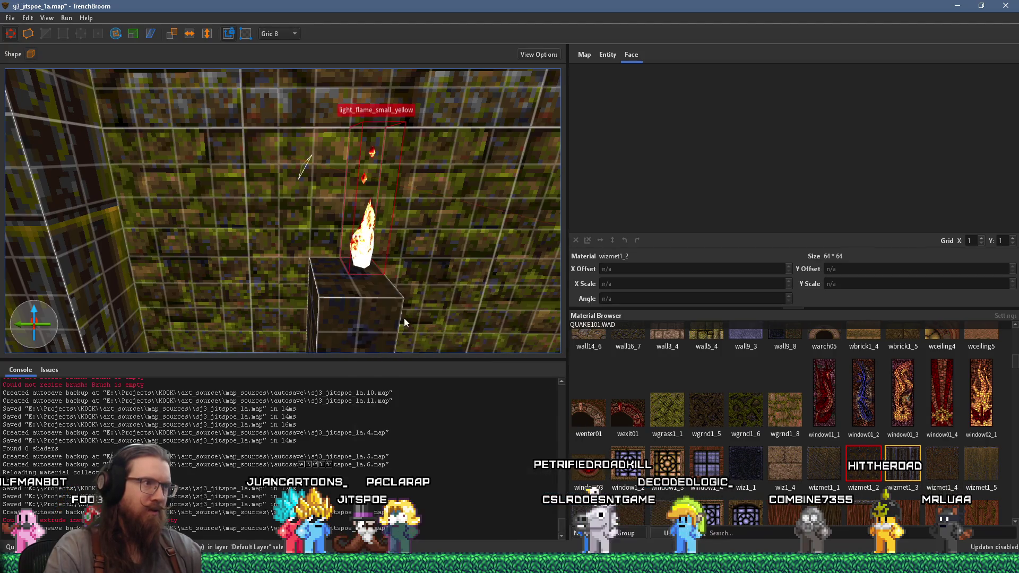
pyautogui.moveTo(380, 297)
pyautogui.mouseDown()
pyautogui.moveTo(358, 314)
pyautogui.moveTo(369, 310)
pyautogui.mouseUp()
pyautogui.moveTo(358, 234)
pyautogui.mouseDown()
pyautogui.moveTo(344, 223)
pyautogui.moveTo(352, 227)
pyautogui.mouseUp()
pyautogui.click(294, 33)
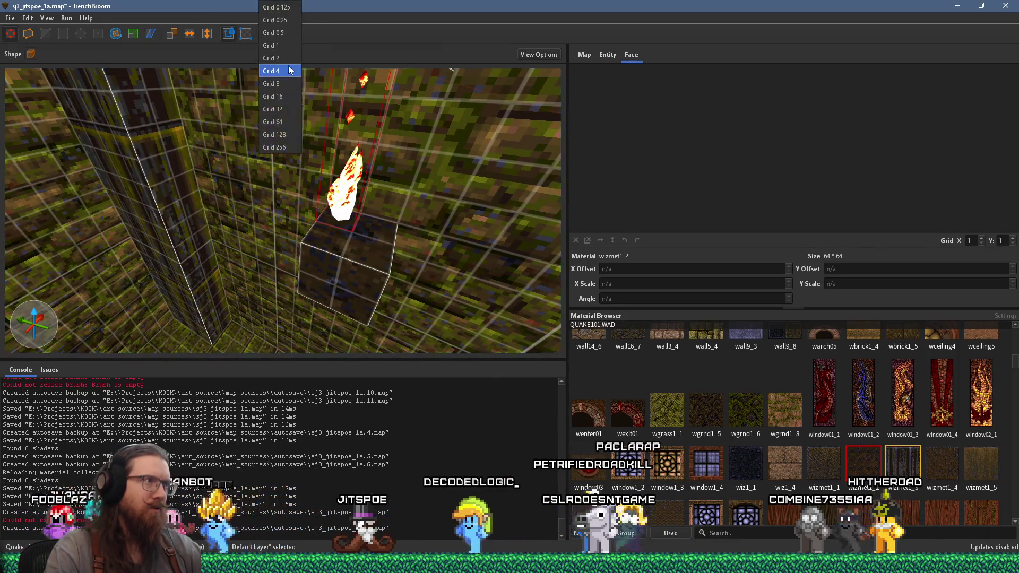
# Step: Switch to the 4-unit grid and pull the camera back from the small flame
pyautogui.click(273, 71)
pyautogui.scroll(-5, 337, 215)
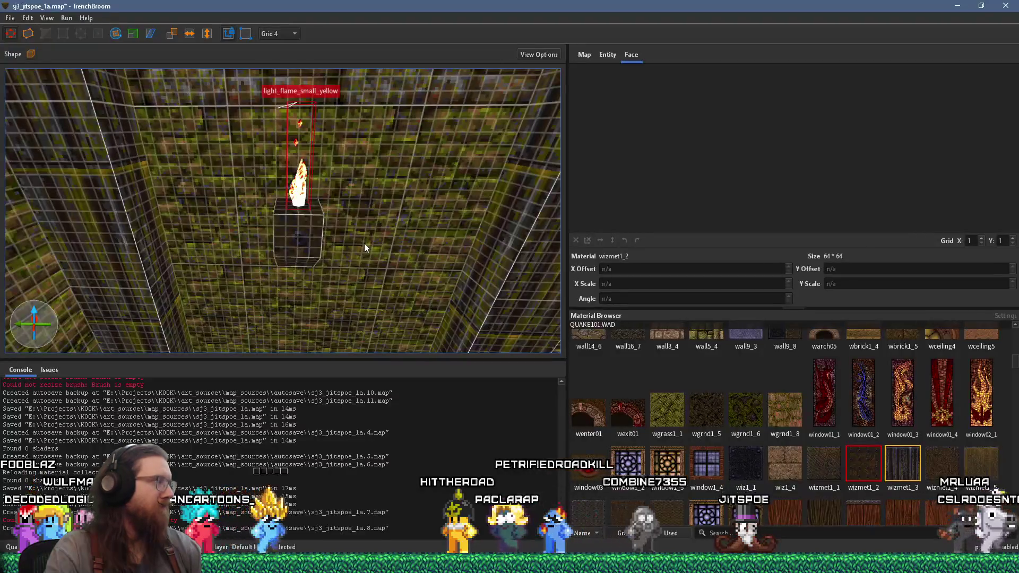
pyautogui.rightClick(299, 200)
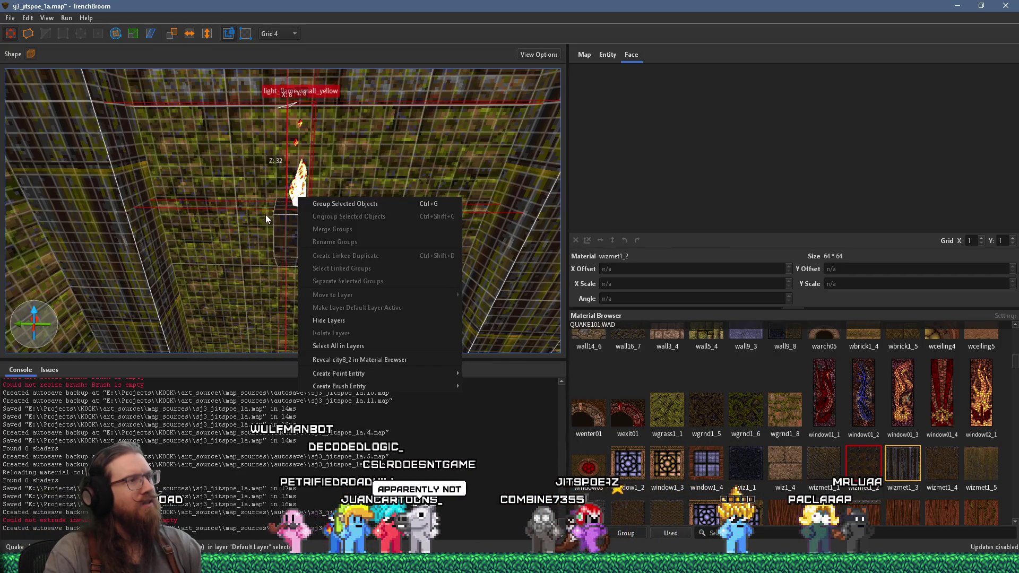
# Step: Show the small yellow flame's Entity properties, then bring the GitHub pull request window forward
pyautogui.click(296, 190)
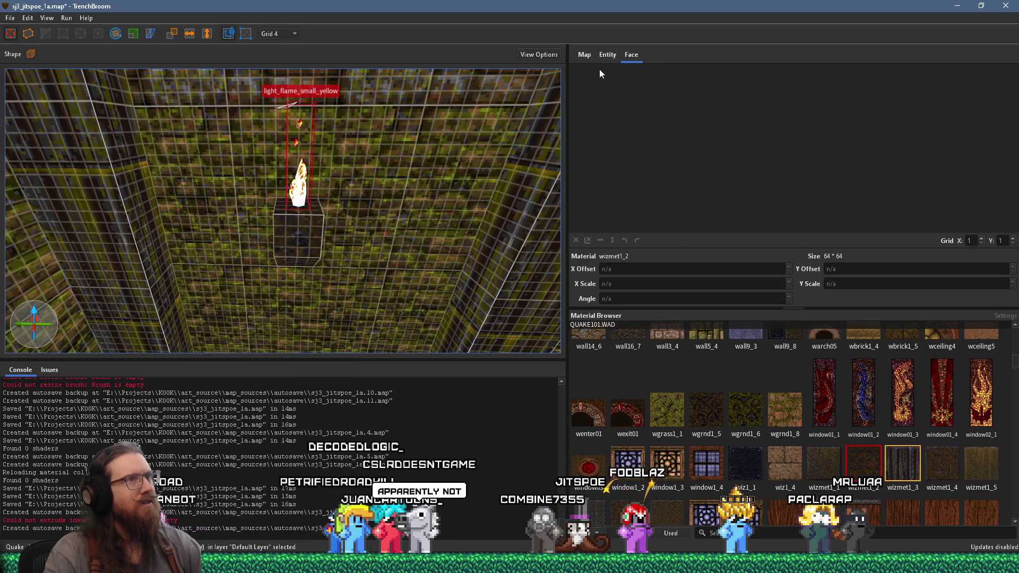
pyautogui.click(609, 55)
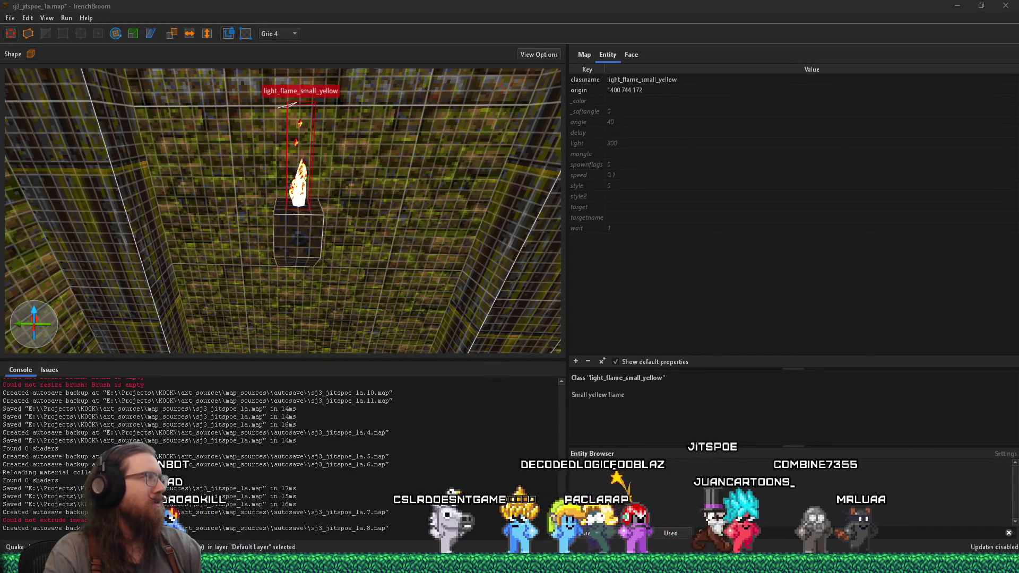
pyautogui.moveTo(0, 33)
pyautogui.mouseDown()
pyautogui.moveTo(642, 33)
pyautogui.moveTo(565, 20)
pyautogui.mouseUp()
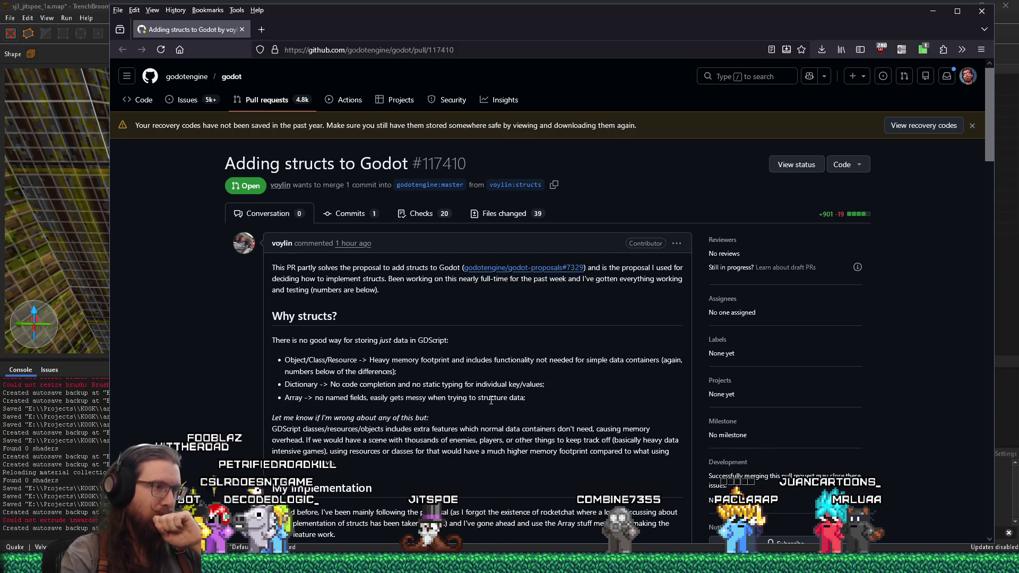
# Step: Read the 'Adding structs to Godot' PR down to its checks, then return to TrenchBroom
pyautogui.scroll(-2, 491, 400)
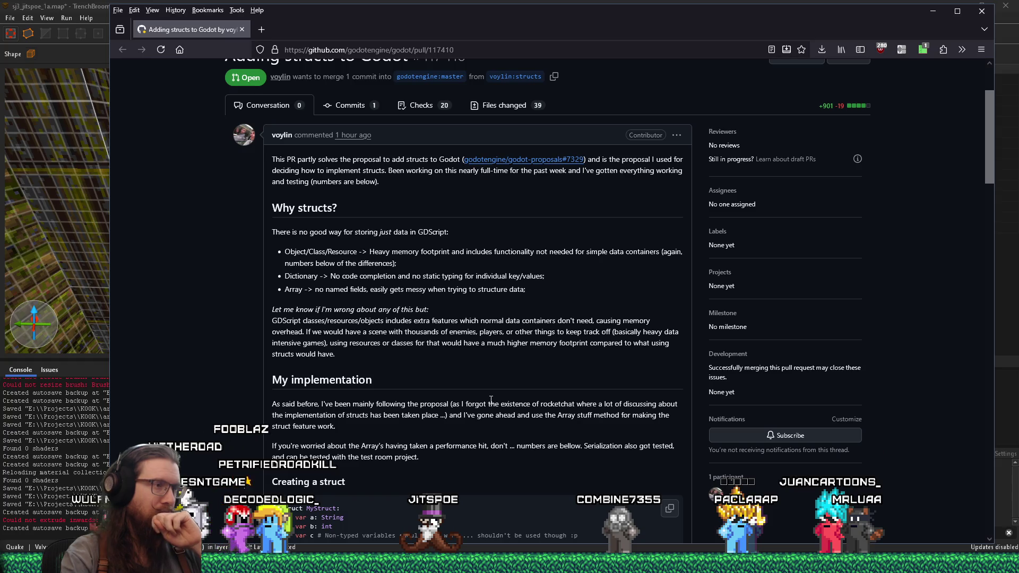
pyautogui.scroll(-2, 491, 400)
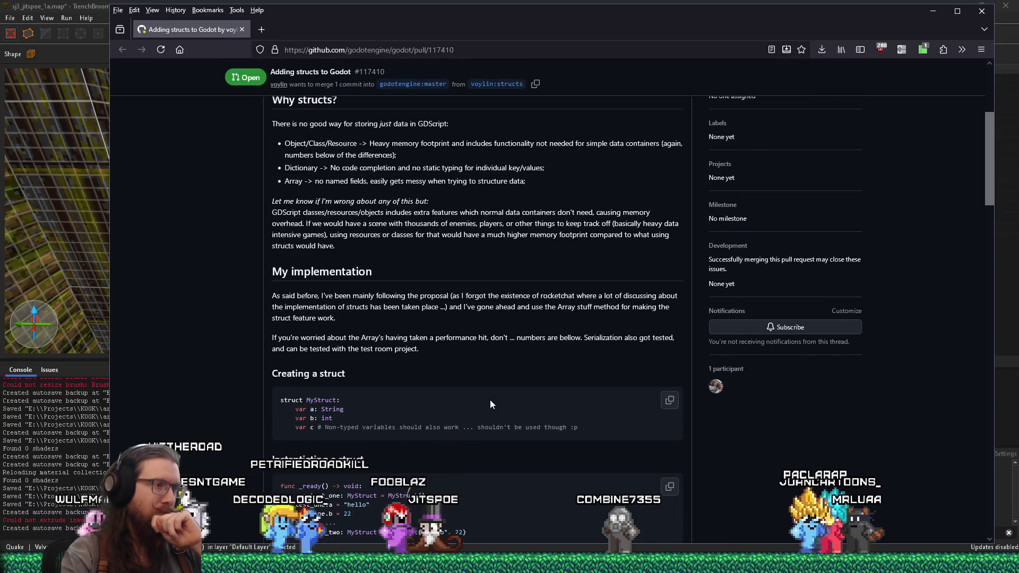
pyautogui.scroll(-1, 490, 405)
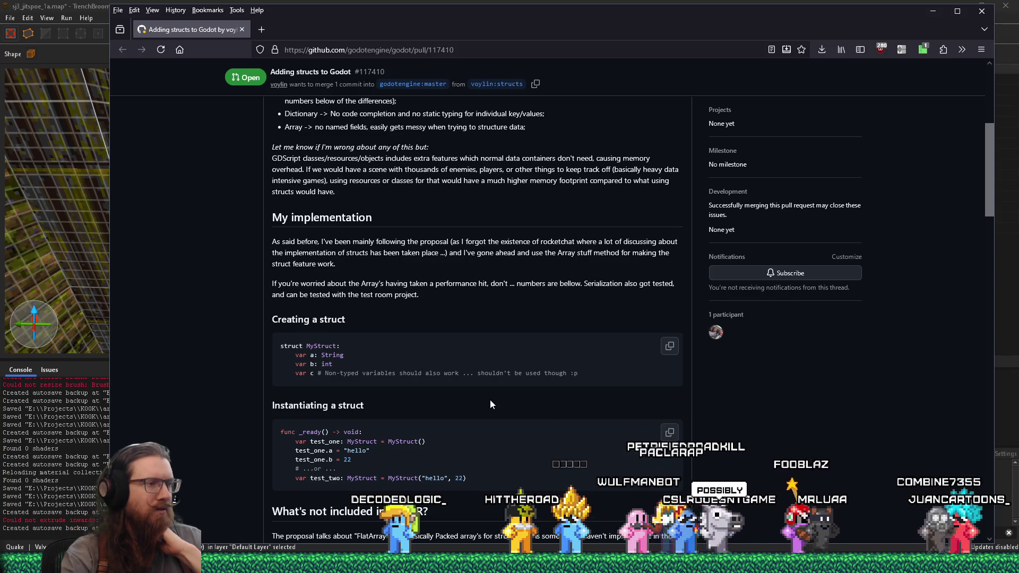
pyautogui.scroll(-2, 490, 400)
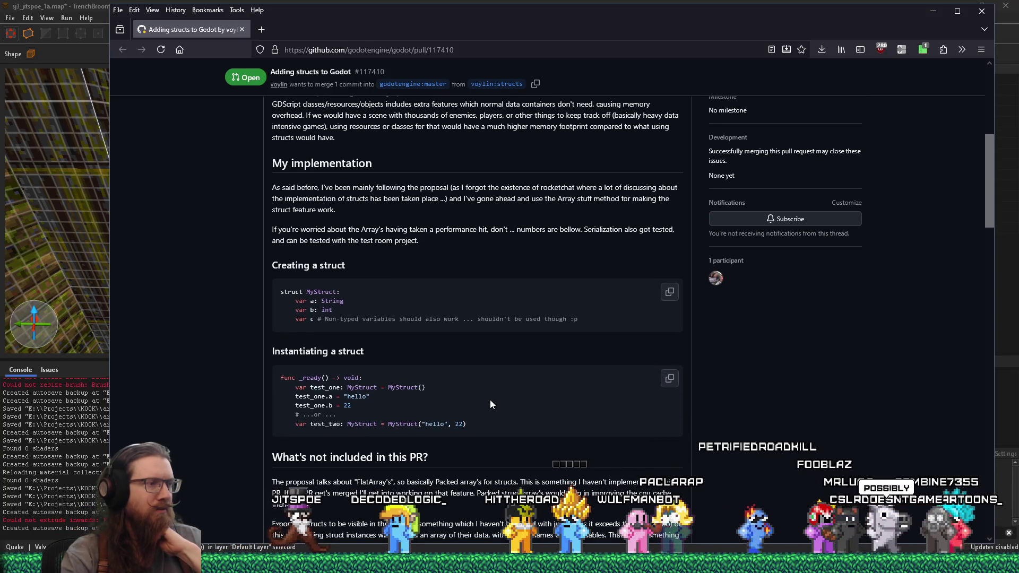
pyautogui.scroll(-4, 491, 404)
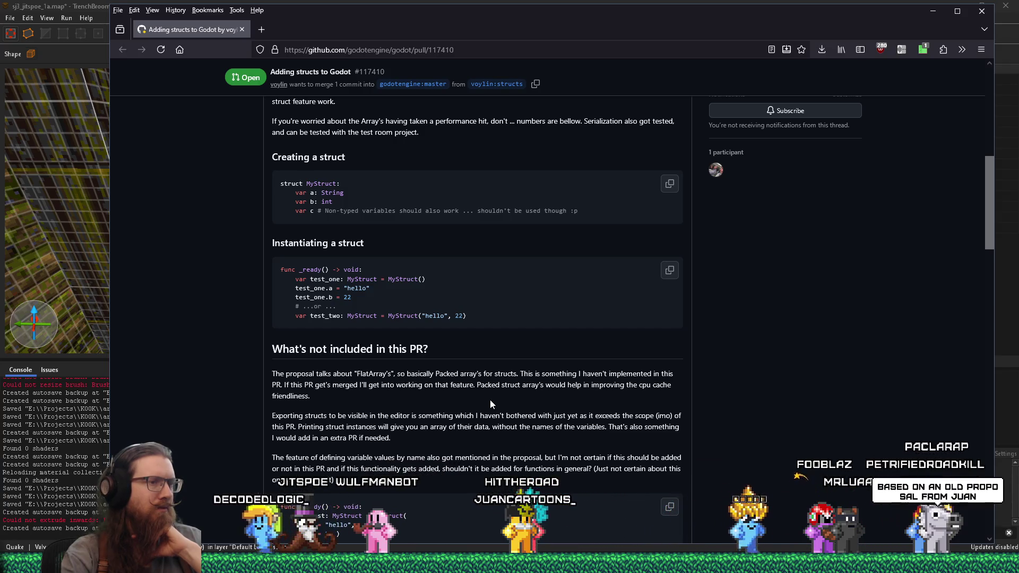
pyautogui.scroll(-6, 490, 403)
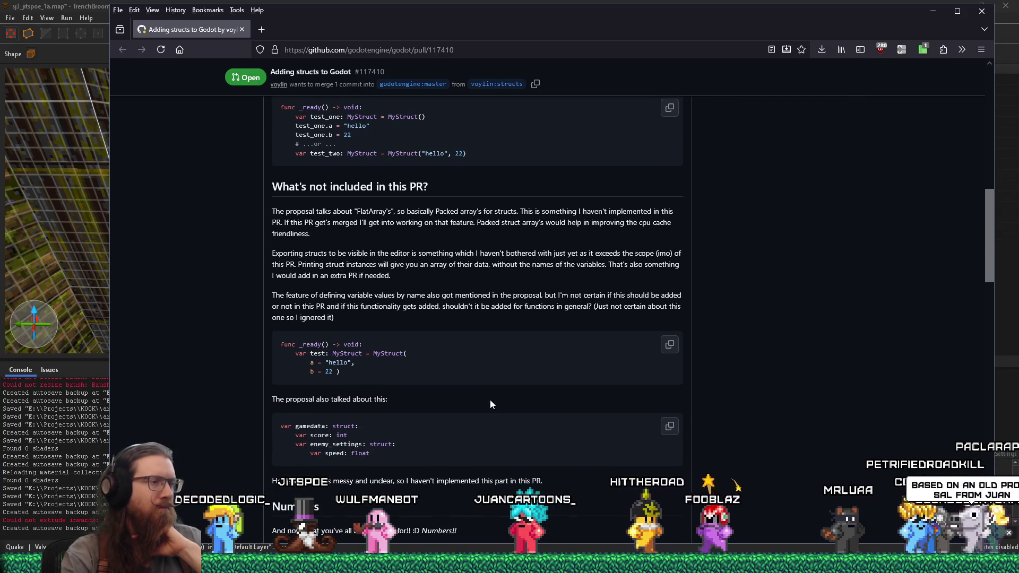
pyautogui.scroll(-4, 489, 399)
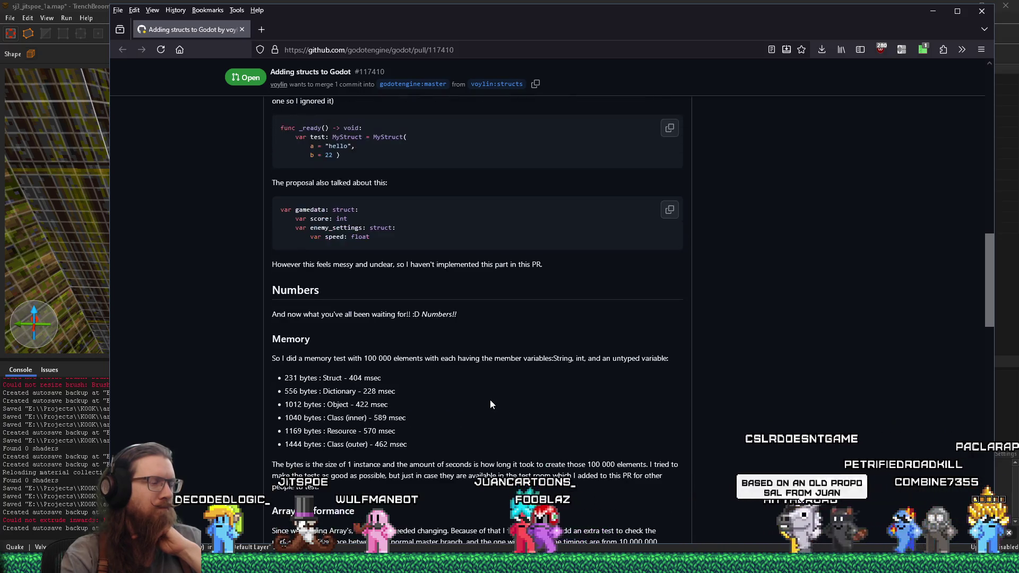
pyautogui.scroll(-4, 490, 400)
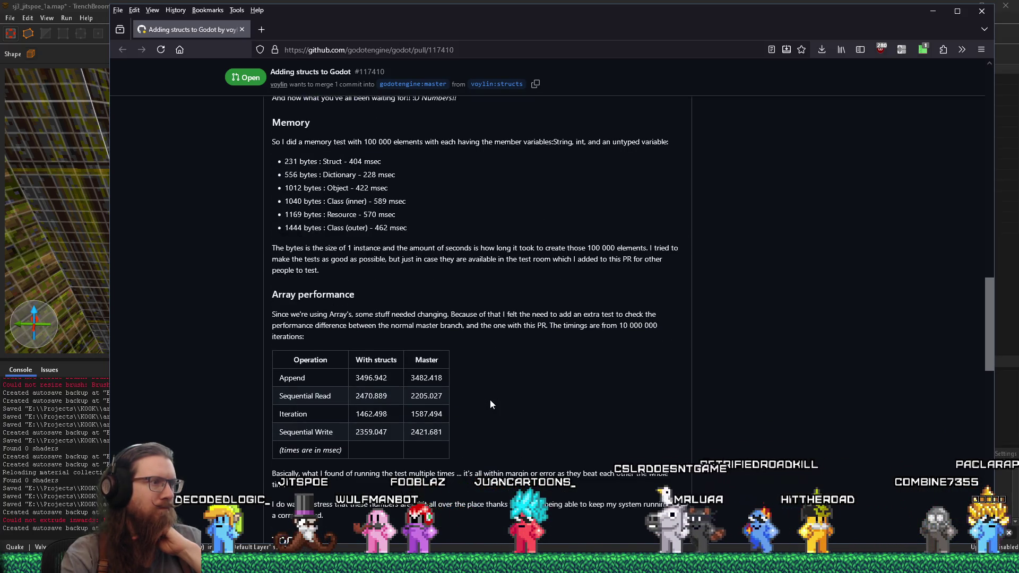
pyautogui.scroll(-5, 491, 404)
pyautogui.scroll(6, 491, 404)
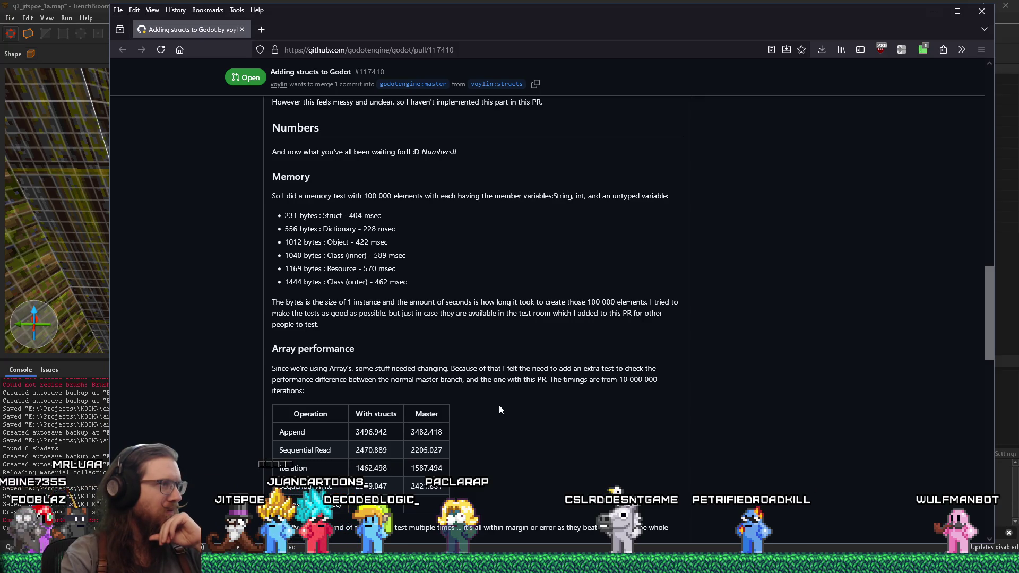
pyautogui.scroll(-15, 498, 407)
pyautogui.scroll(-3, 499, 409)
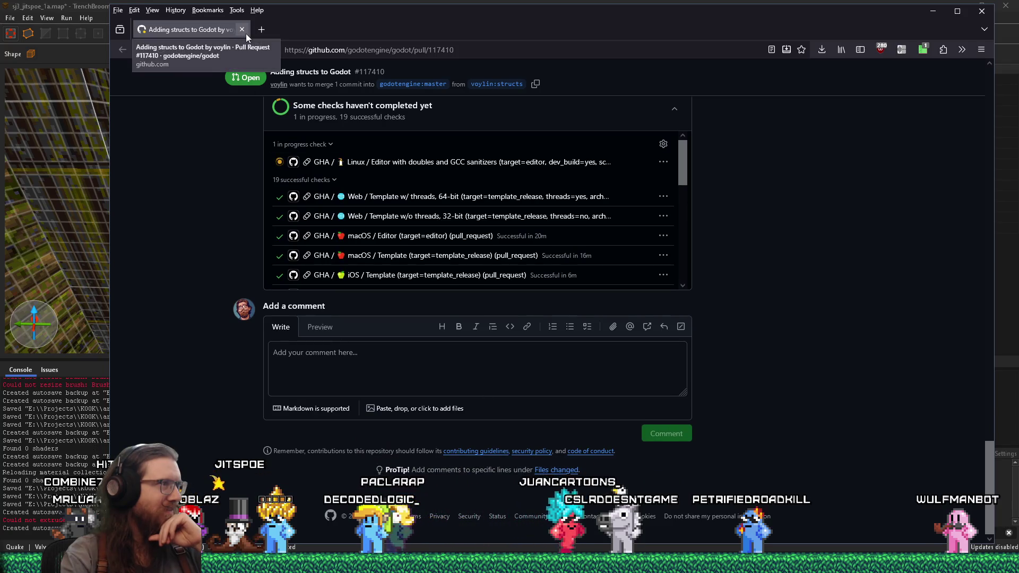
pyautogui.hotkey('alt', 'Tab')
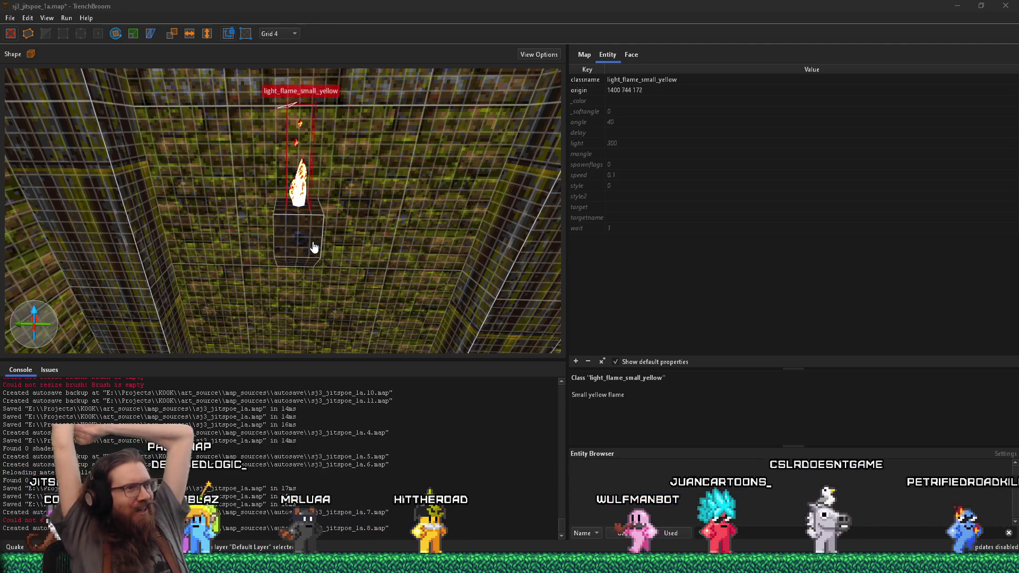
# Step: Fly the camera down the corridor to the pipes and light_fixture, and set a 16-unit grid
pyautogui.scroll(-5, 416, 244)
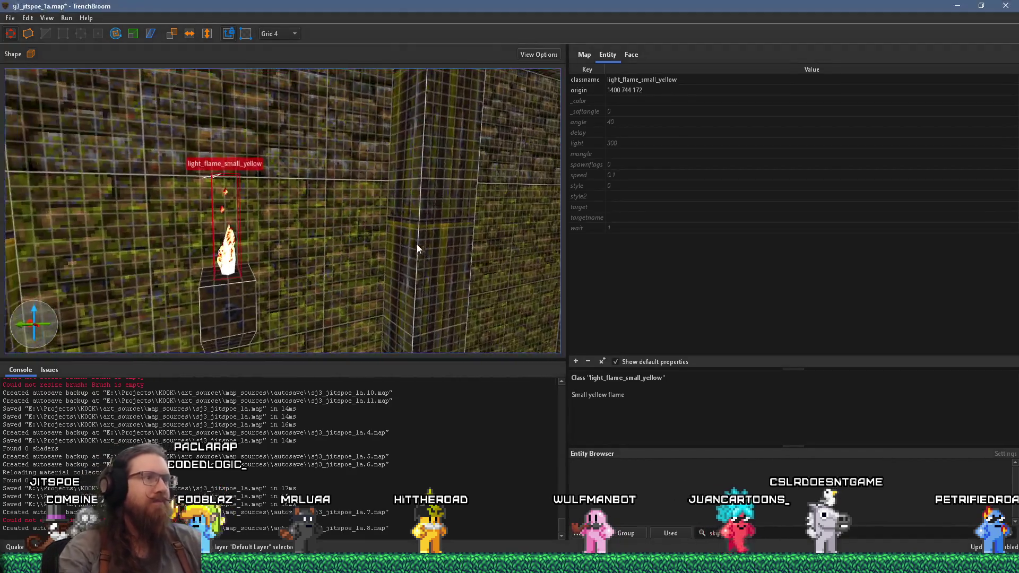
pyautogui.moveTo(343, 241)
pyautogui.mouseDown()
pyautogui.moveTo(288, 243)
pyautogui.moveTo(291, 255)
pyautogui.moveTo(177, 247)
pyautogui.mouseUp()
pyautogui.scroll(-5, 176, 247)
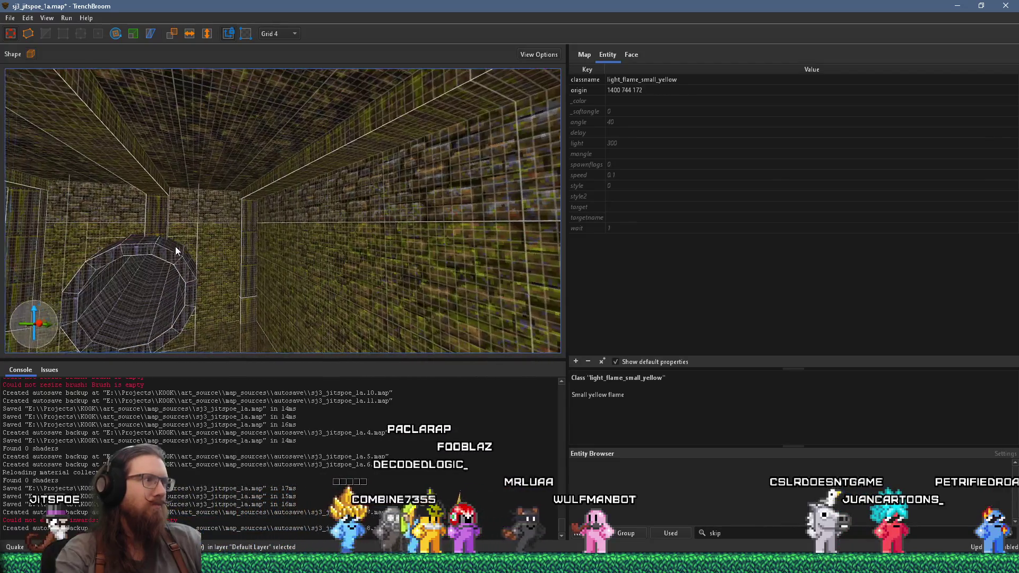
pyautogui.scroll(2, 159, 266)
pyautogui.moveTo(179, 296)
pyautogui.mouseDown()
pyautogui.moveTo(311, 215)
pyautogui.moveTo(378, 208)
pyautogui.moveTo(217, 218)
pyautogui.moveTo(400, 217)
pyautogui.moveTo(254, 225)
pyautogui.moveTo(376, 203)
pyautogui.moveTo(378, 236)
pyautogui.mouseUp()
pyautogui.scroll(-2, 217, 218)
pyautogui.scroll(3, 378, 236)
pyautogui.scroll(2, 378, 240)
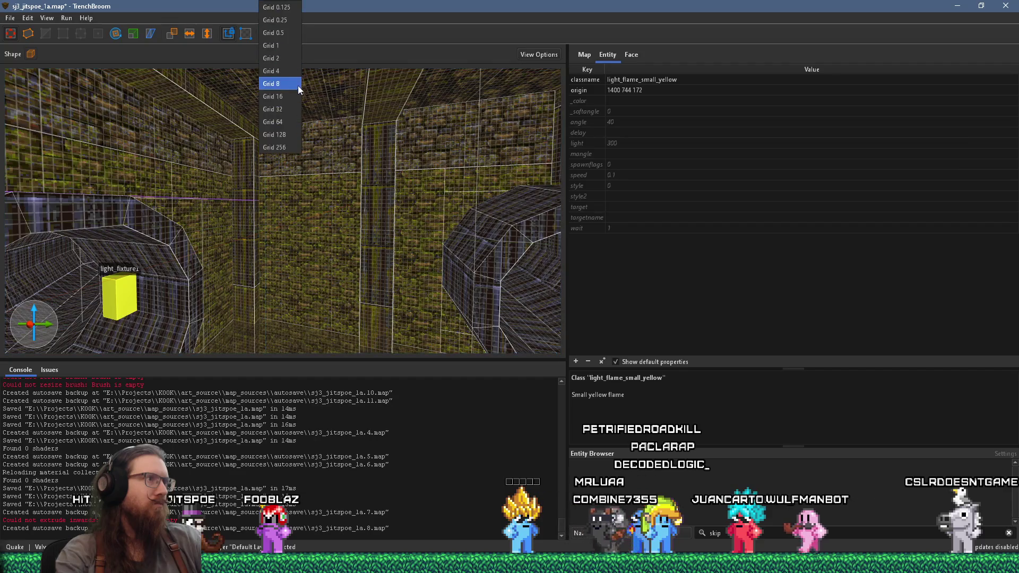
pyautogui.click(297, 95)
pyautogui.click(276, 192)
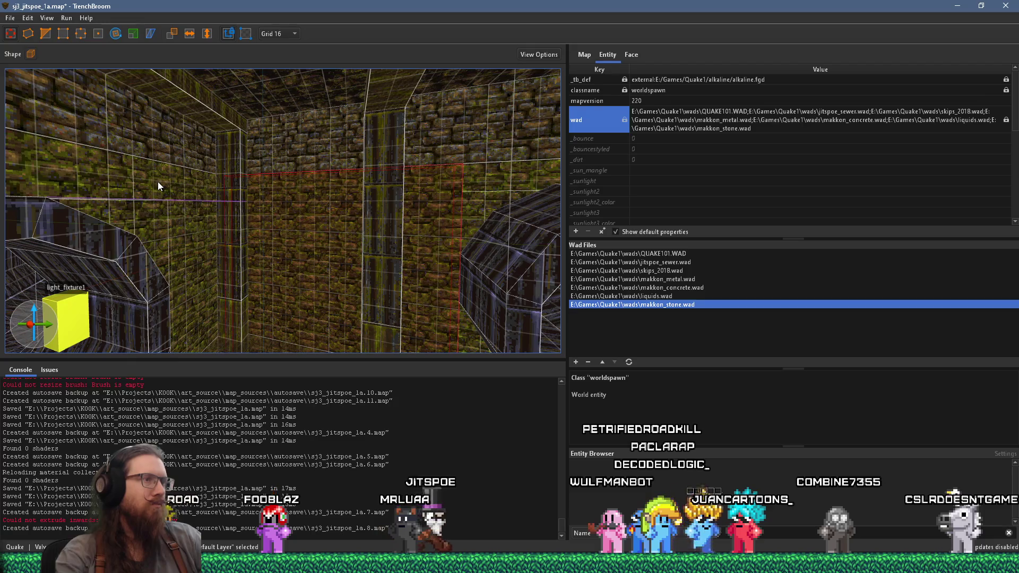
pyautogui.press('d')
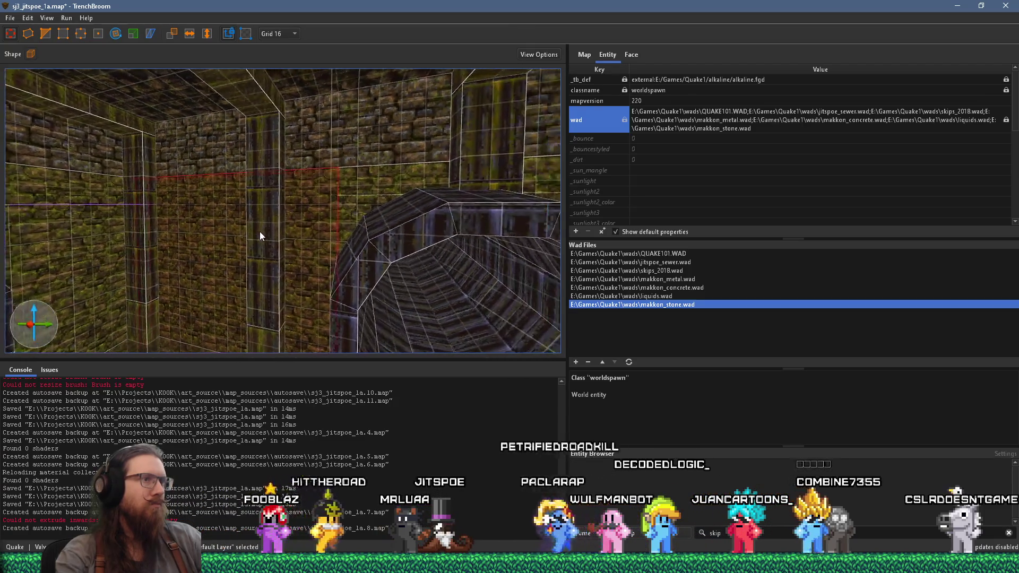
pyautogui.press('s')
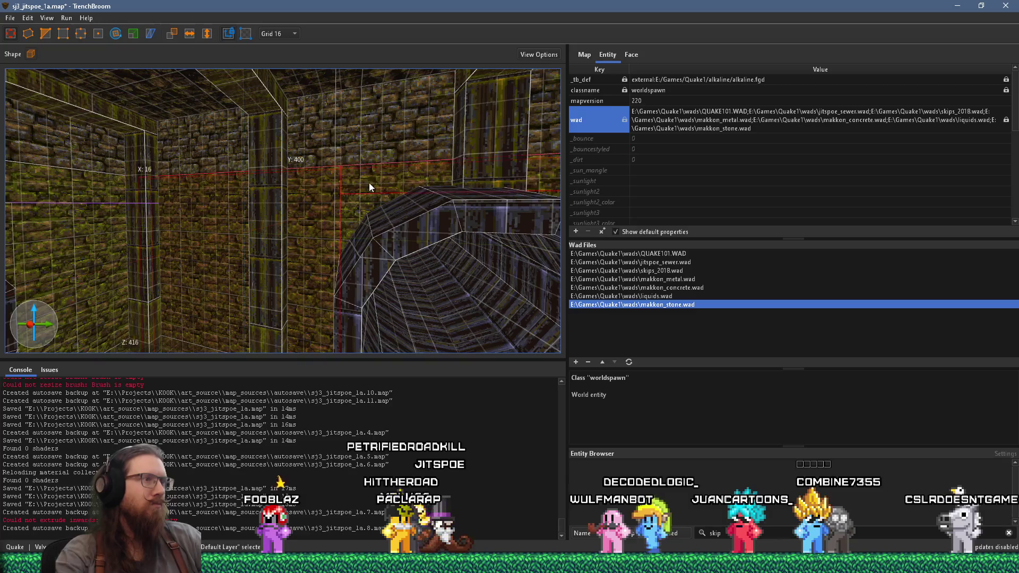
pyautogui.press('s')
pyautogui.press('w')
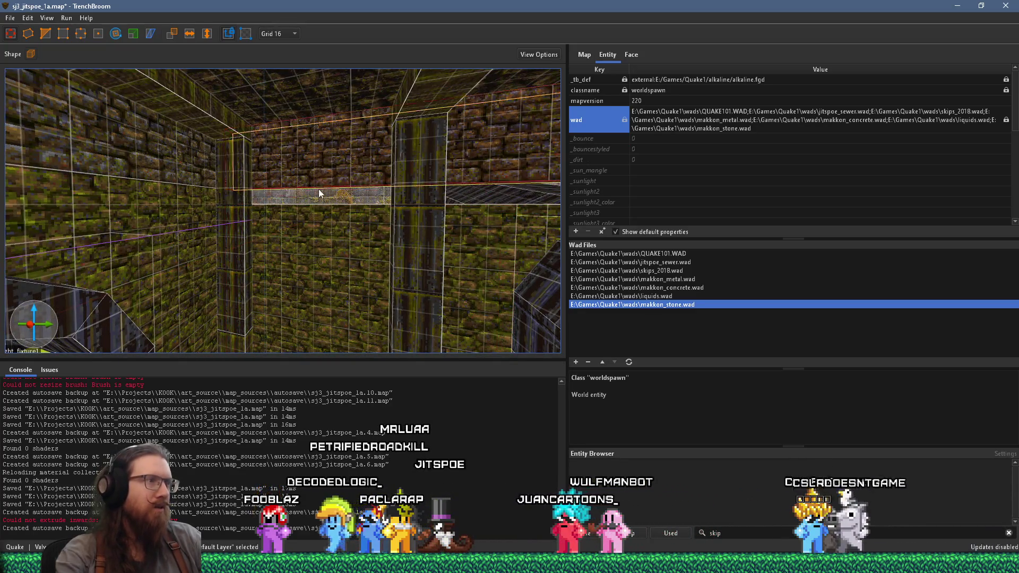
pyautogui.click(319, 187)
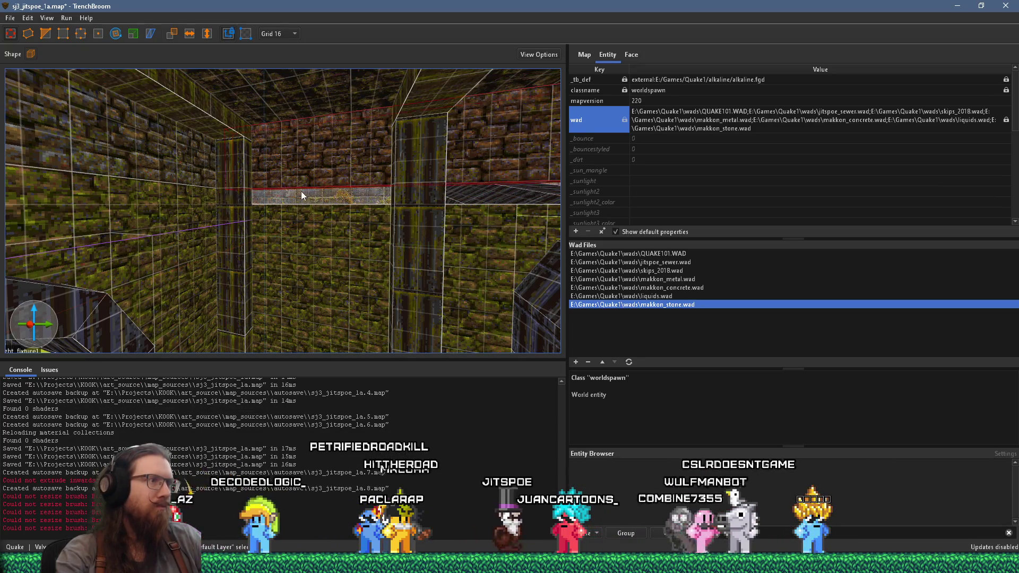
pyautogui.press('a')
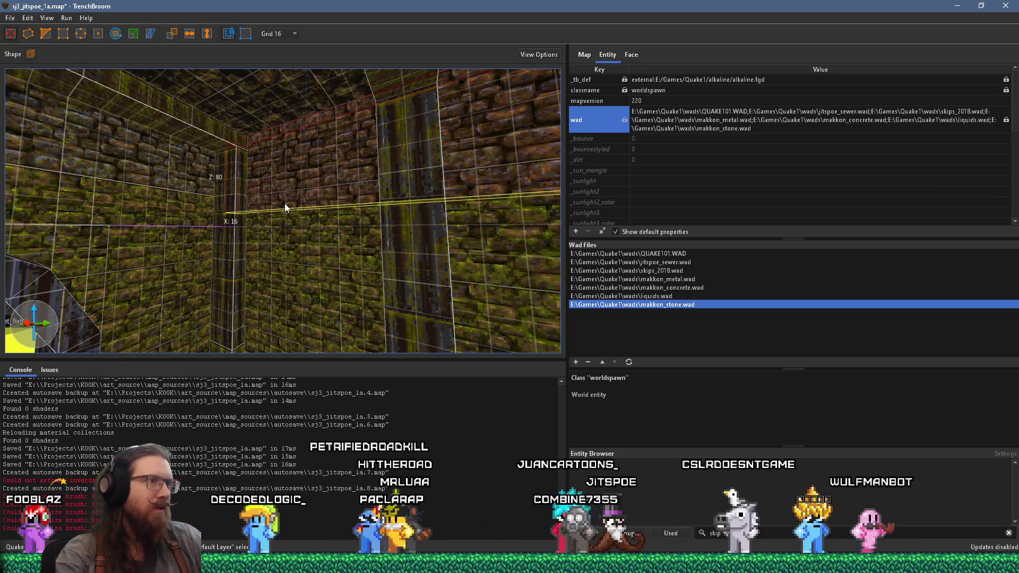
pyautogui.click(385, 174)
pyautogui.press('d')
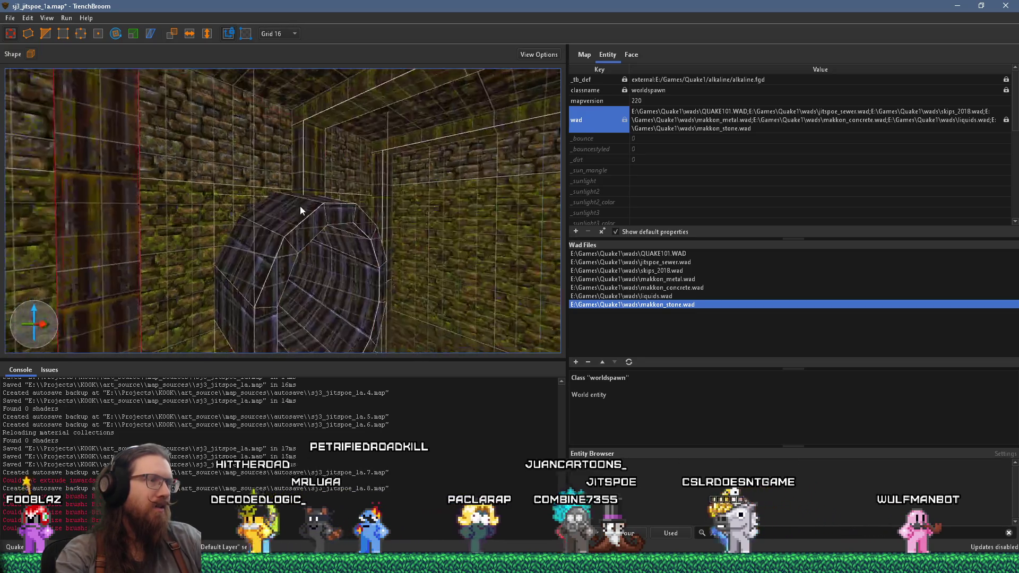
pyautogui.press('w')
pyautogui.press('s')
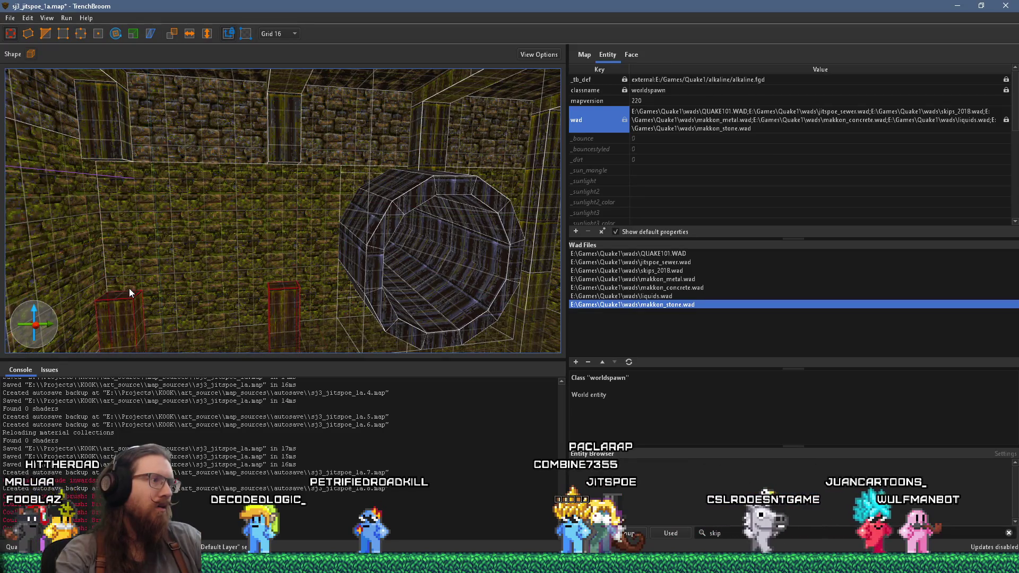
pyautogui.press('d')
pyautogui.press('w')
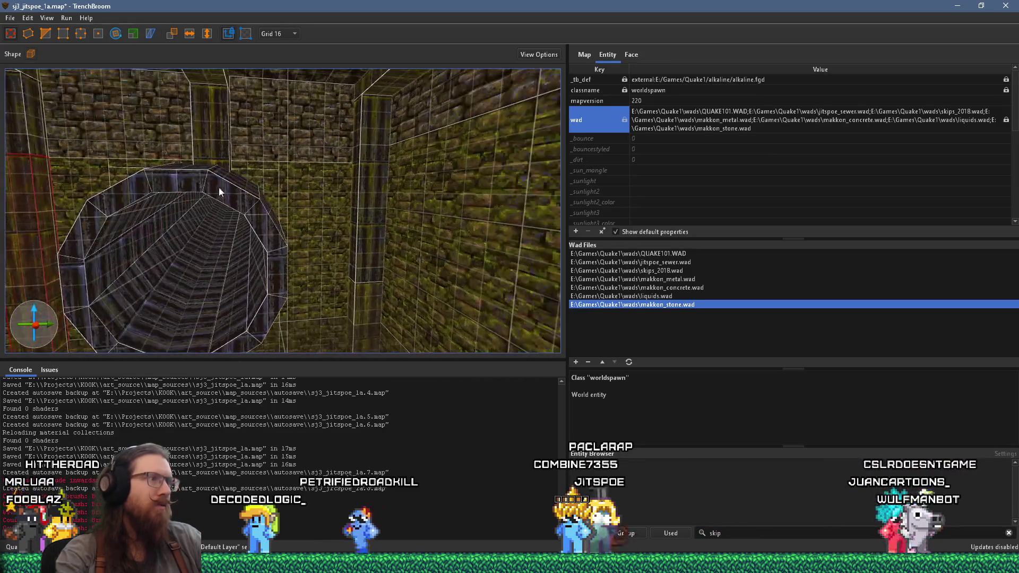
pyautogui.press('d')
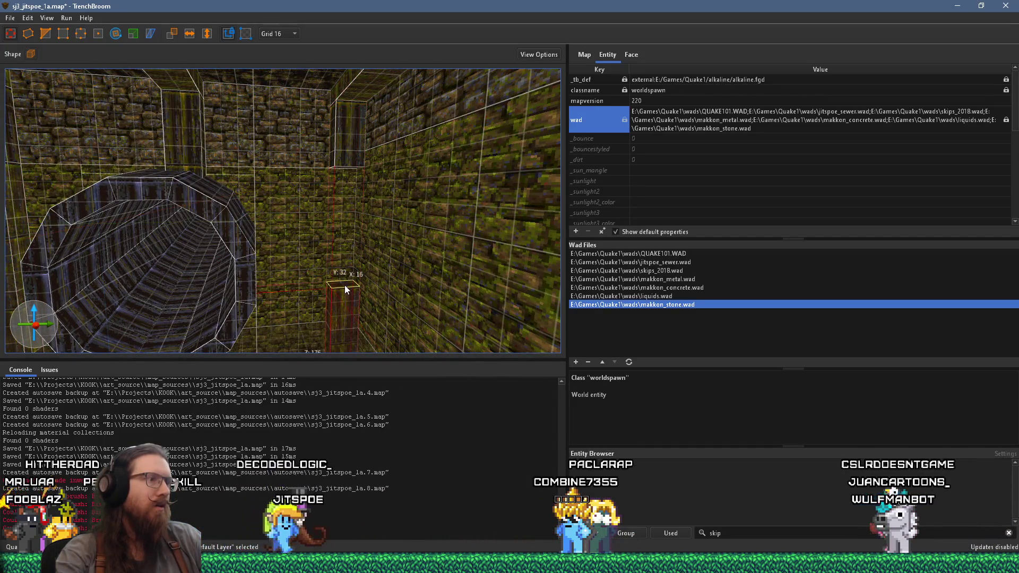
pyautogui.press('d')
pyautogui.press('w')
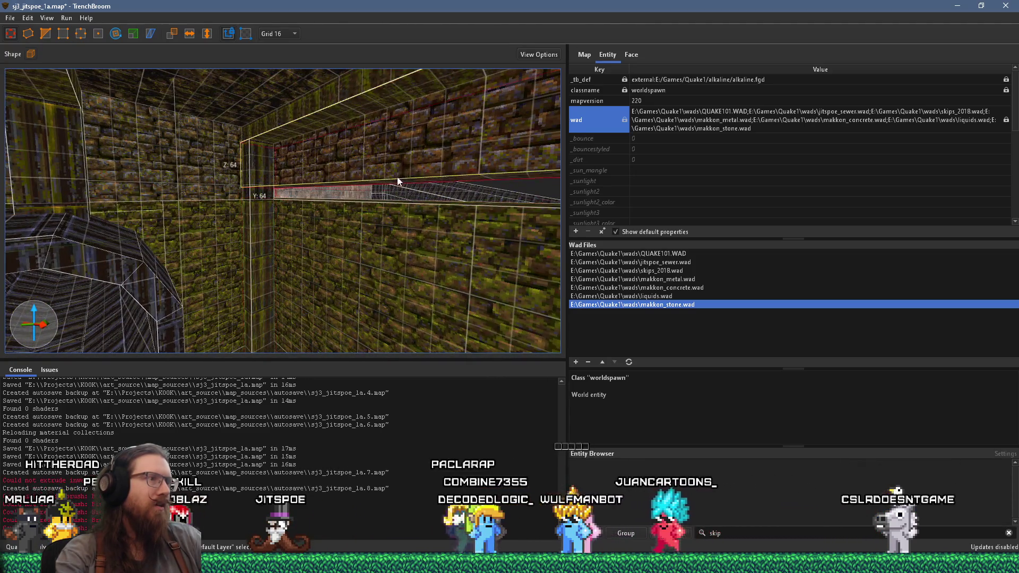
pyautogui.press('d')
pyautogui.press('s')
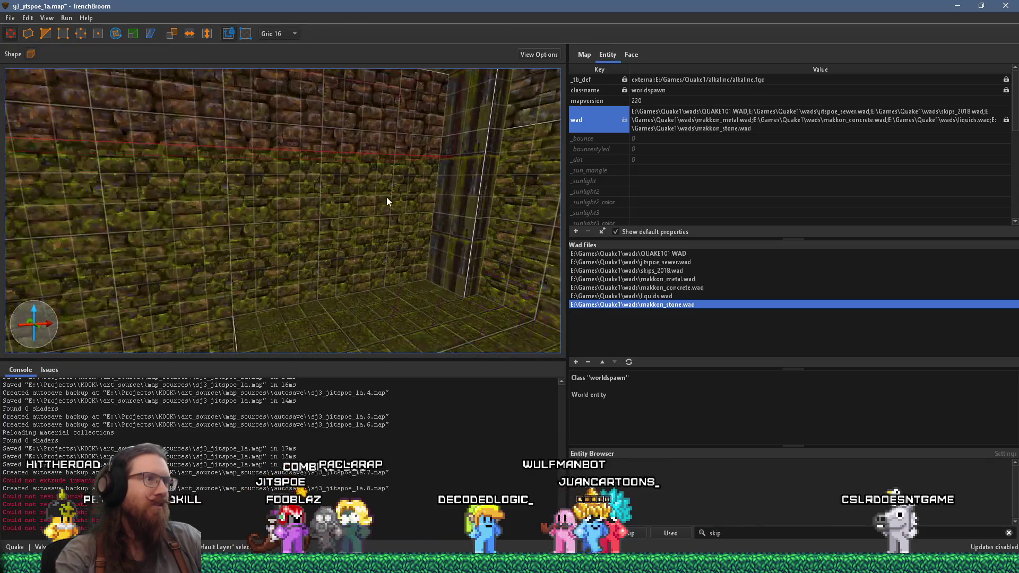
pyautogui.press('d')
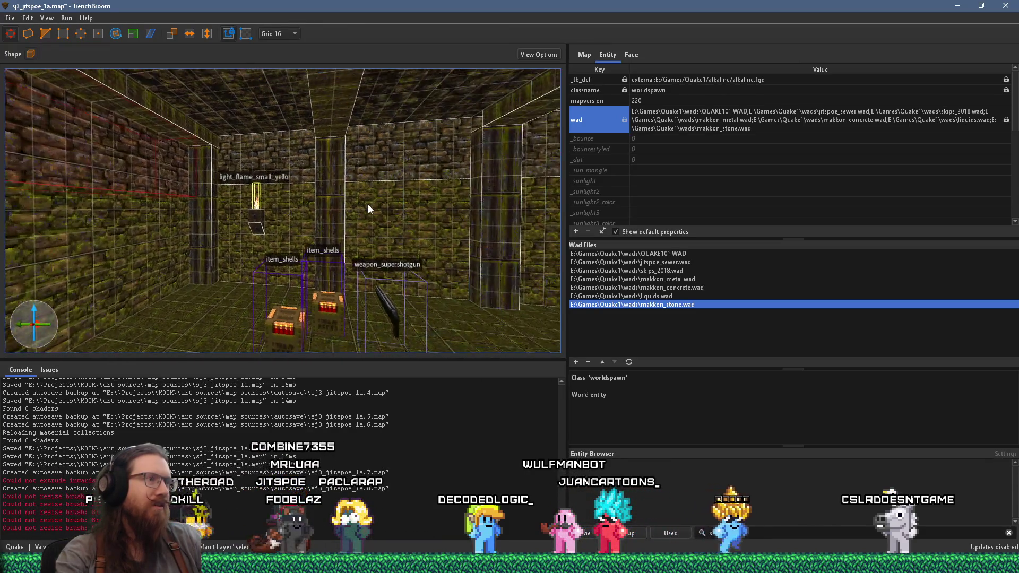
pyautogui.press('s')
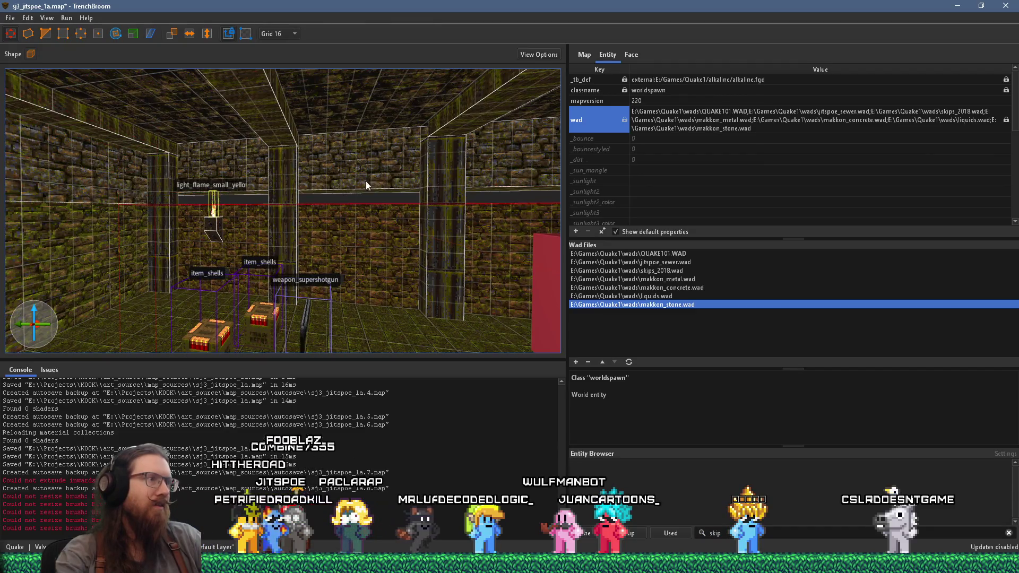
# Step: Stretch the three wall pillars' bottoms down to meet the floor beside the ogre
pyautogui.moveTo(368, 189)
pyautogui.mouseDown()
pyautogui.moveTo(340, 198)
pyautogui.moveTo(149, 196)
pyautogui.mouseUp()
pyautogui.moveTo(431, 198)
pyautogui.mouseDown()
pyautogui.moveTo(466, 220)
pyautogui.moveTo(457, 219)
pyautogui.mouseUp()
pyautogui.moveTo(444, 173)
pyautogui.mouseDown()
pyautogui.moveTo(431, 163)
pyautogui.moveTo(435, 197)
pyautogui.moveTo(416, 237)
pyautogui.moveTo(292, 262)
pyautogui.moveTo(188, 244)
pyautogui.moveTo(378, 205)
pyautogui.mouseUp()
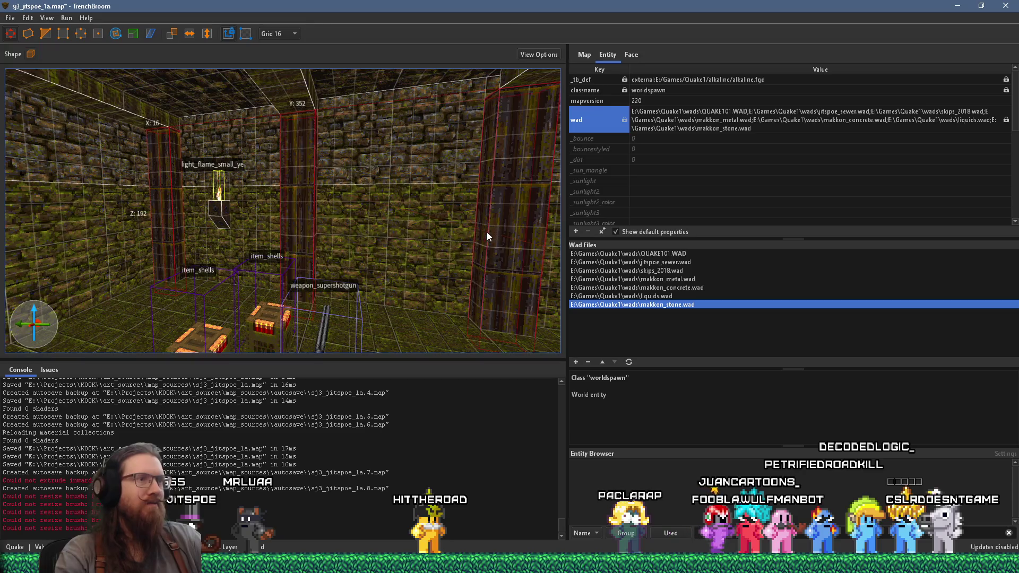
pyautogui.moveTo(487, 231); pyautogui.dragTo(505, 215)
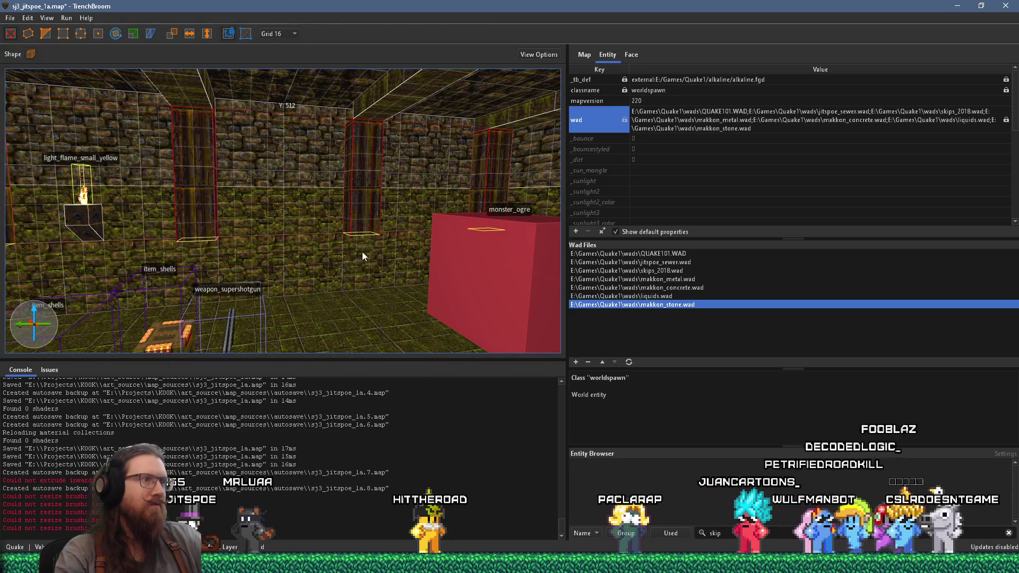
pyautogui.moveTo(362, 251); pyautogui.dragTo(364, 325)
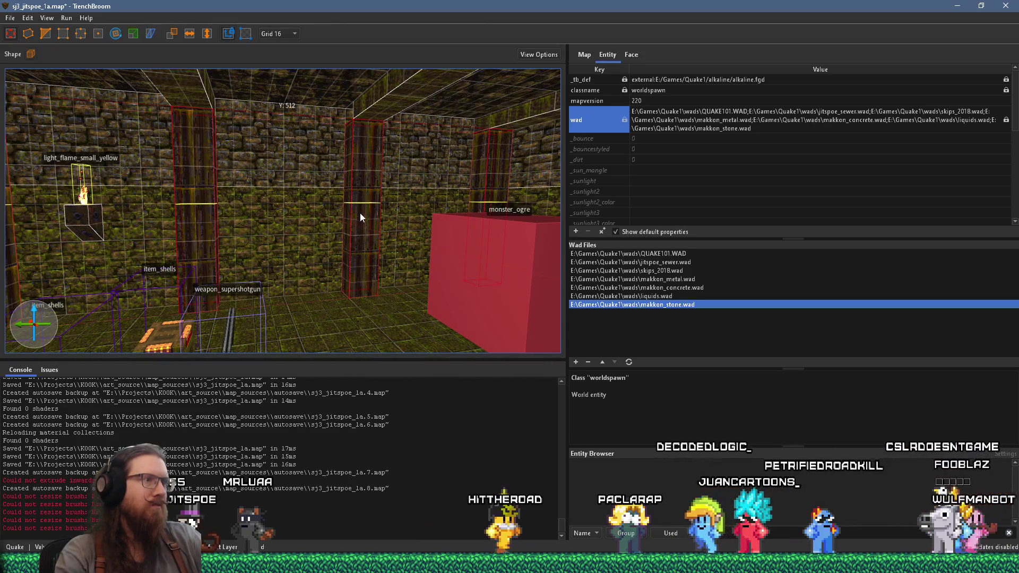
# Step: Reveal the pillar's wmet2_4 material in the Material Browser
pyautogui.press('Escape')
pyautogui.scroll(-3, 214, 249)
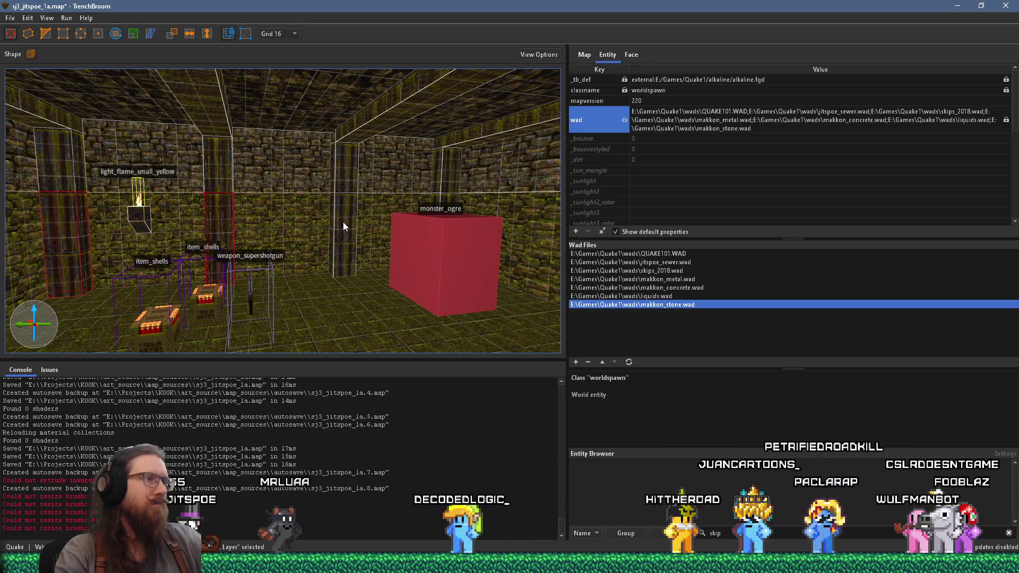
pyautogui.scroll(-3, 382, 212)
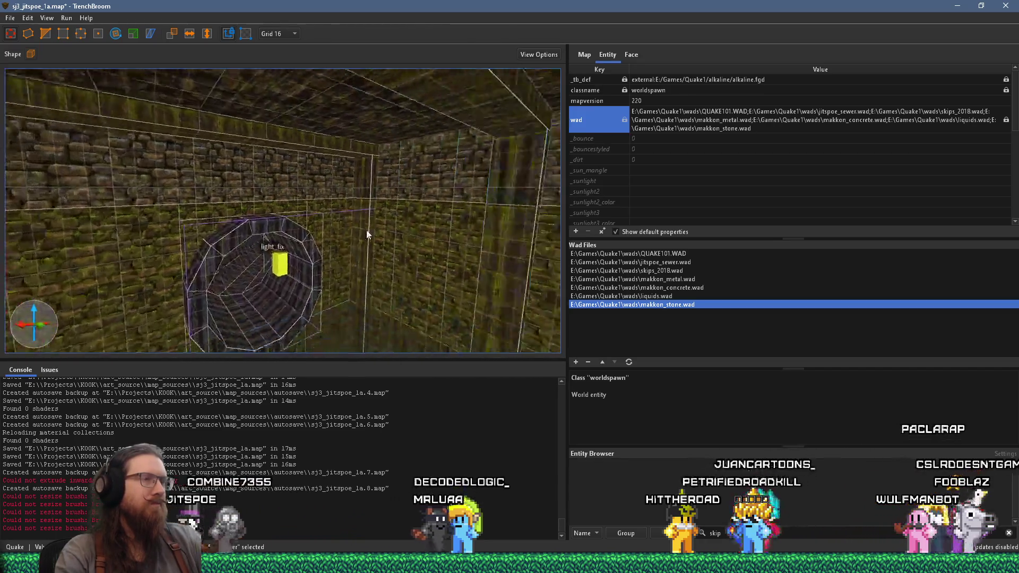
pyautogui.rightClick(387, 238)
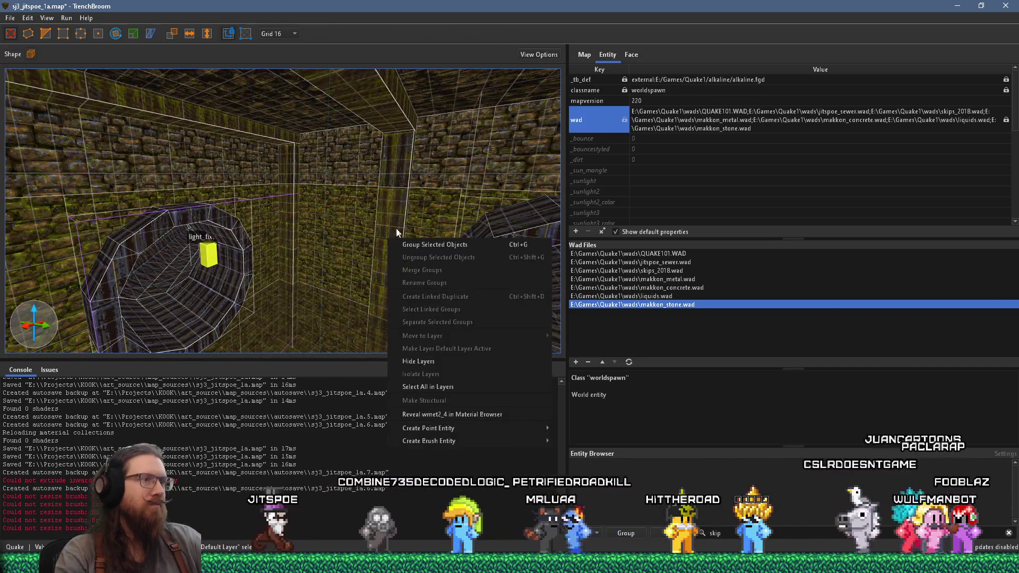
pyautogui.click(386, 203)
pyautogui.rightClick(393, 207)
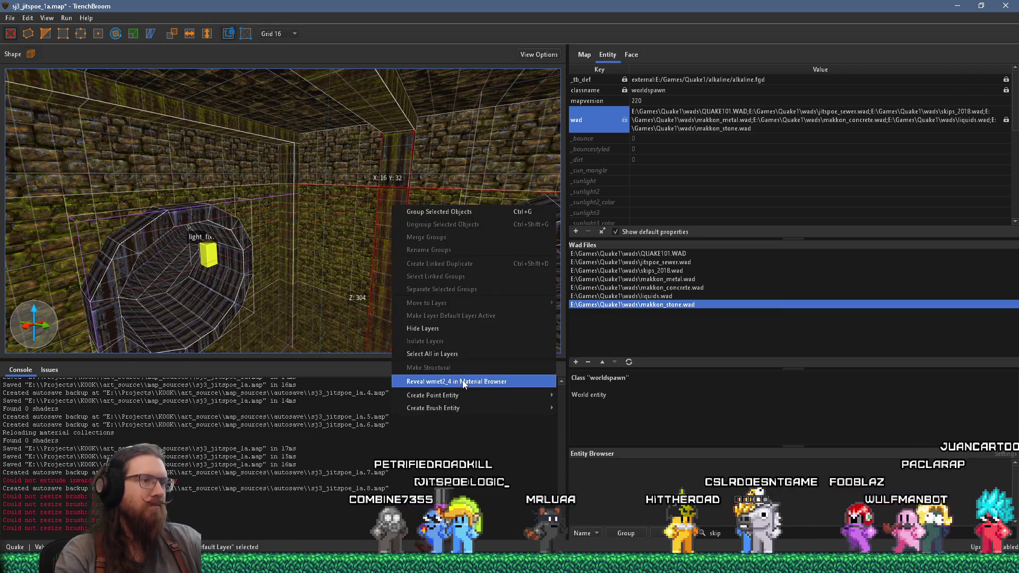
pyautogui.click(452, 382)
# Step: Give the left-wall pillar face a horizontal texture offset of 16, replacing a trial 32
pyautogui.press('w')
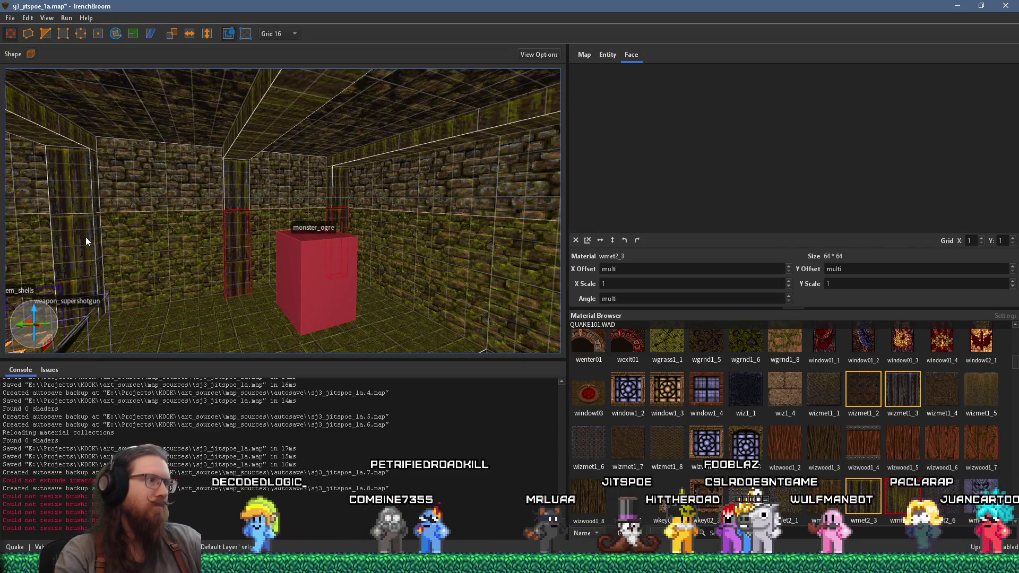
pyautogui.press('a')
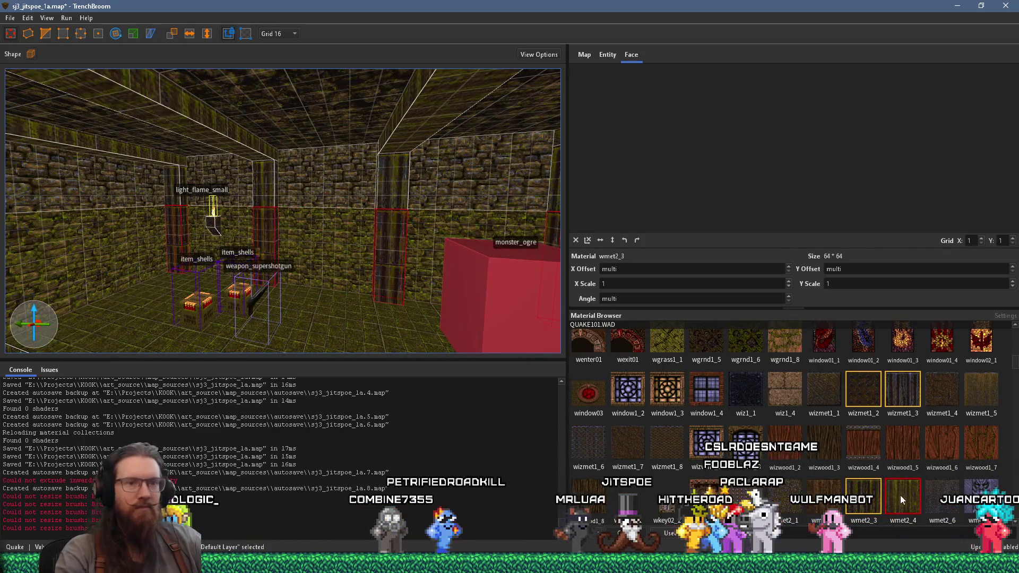
pyautogui.press('w')
pyautogui.press('Escape')
pyautogui.moveTo(399, 210)
pyautogui.mouseDown()
pyautogui.moveTo(380, 233)
pyautogui.moveTo(531, 282)
pyautogui.mouseUp()
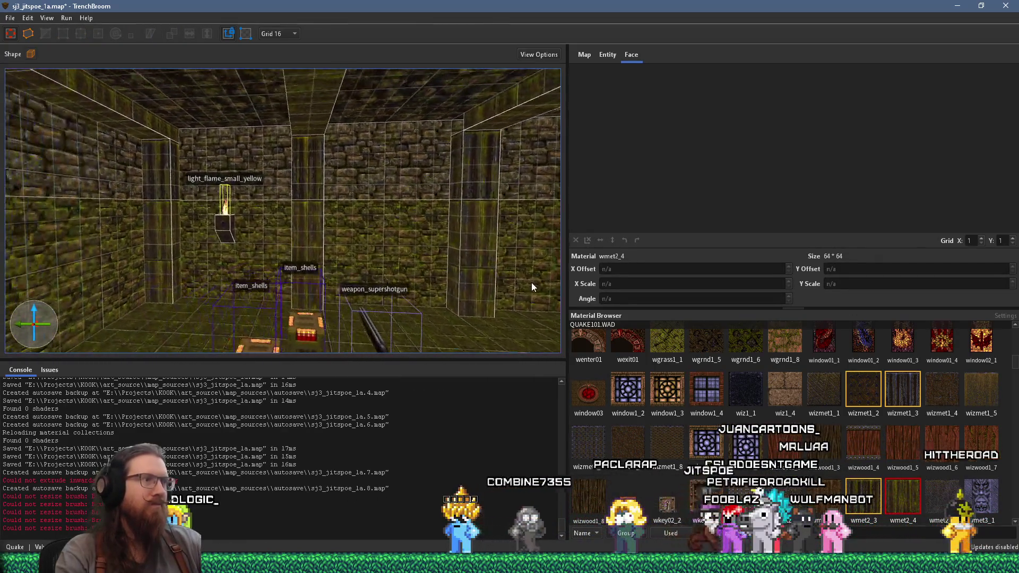
pyautogui.moveTo(411, 262); pyautogui.dragTo(192, 249)
pyautogui.keyDown('shift'); pyautogui.click(313, 206); pyautogui.keyUp('shift')
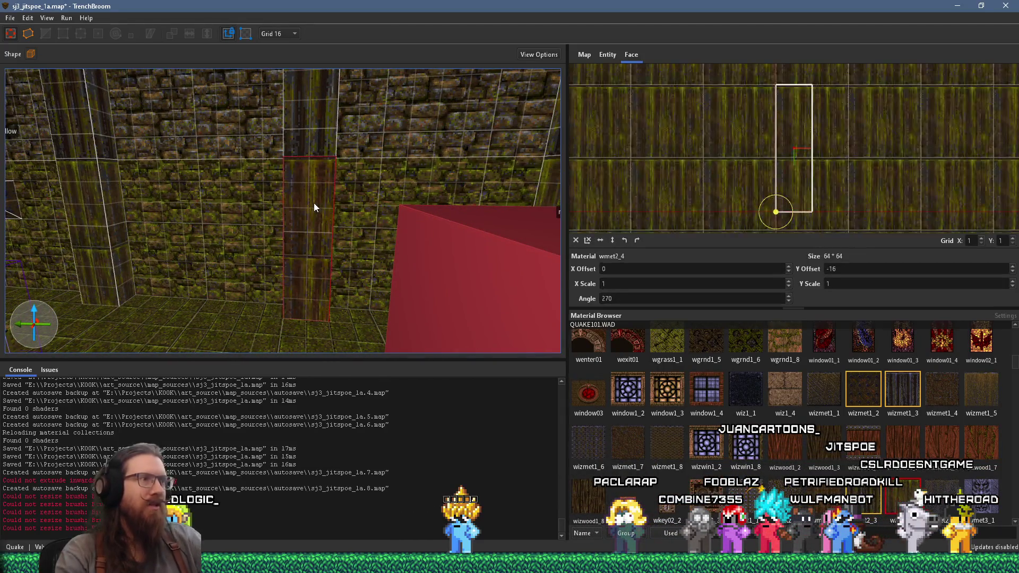
pyautogui.click(652, 268)
pyautogui.write('32')
pyautogui.press('Return')
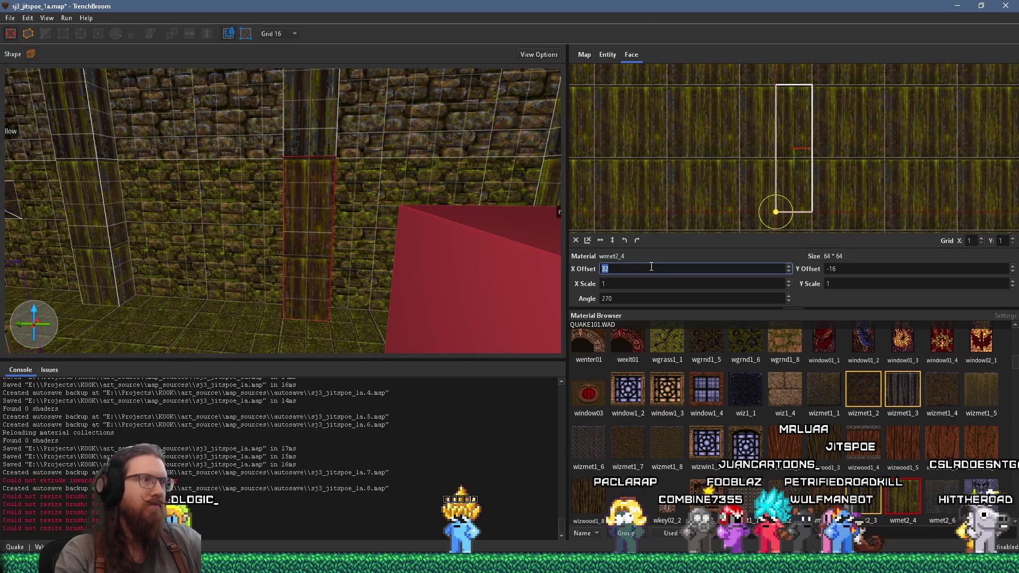
pyautogui.moveTo(341, 193)
pyautogui.mouseDown()
pyautogui.moveTo(227, 220)
pyautogui.moveTo(397, 215)
pyautogui.moveTo(352, 224)
pyautogui.mouseUp()
pyautogui.hotkey('ctrl', 'z')
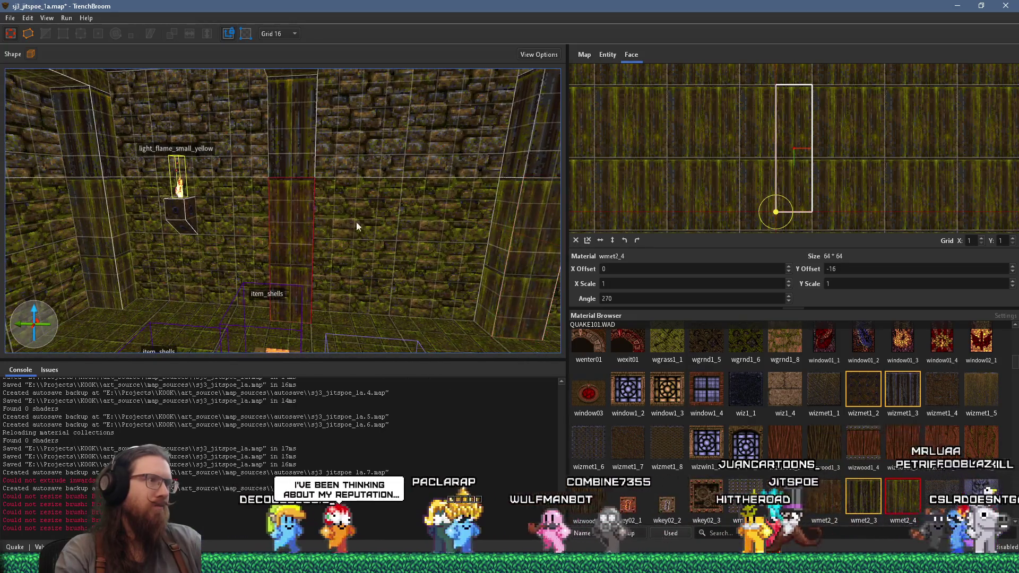
pyautogui.write('16')
pyautogui.press('Return')
# Step: Select the other pillar face and check its texture alignment up close
pyautogui.moveTo(493, 255)
pyautogui.mouseDown()
pyautogui.moveTo(194, 232)
pyautogui.moveTo(442, 224)
pyautogui.mouseUp()
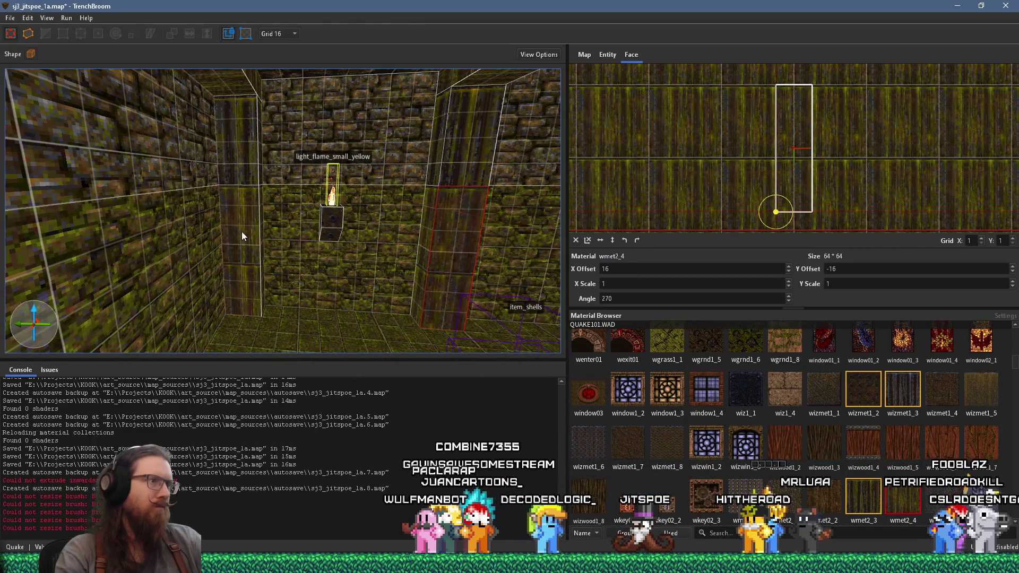
pyautogui.moveTo(472, 254)
pyautogui.mouseDown()
pyautogui.moveTo(129, 211)
pyautogui.moveTo(408, 237)
pyautogui.mouseUp()
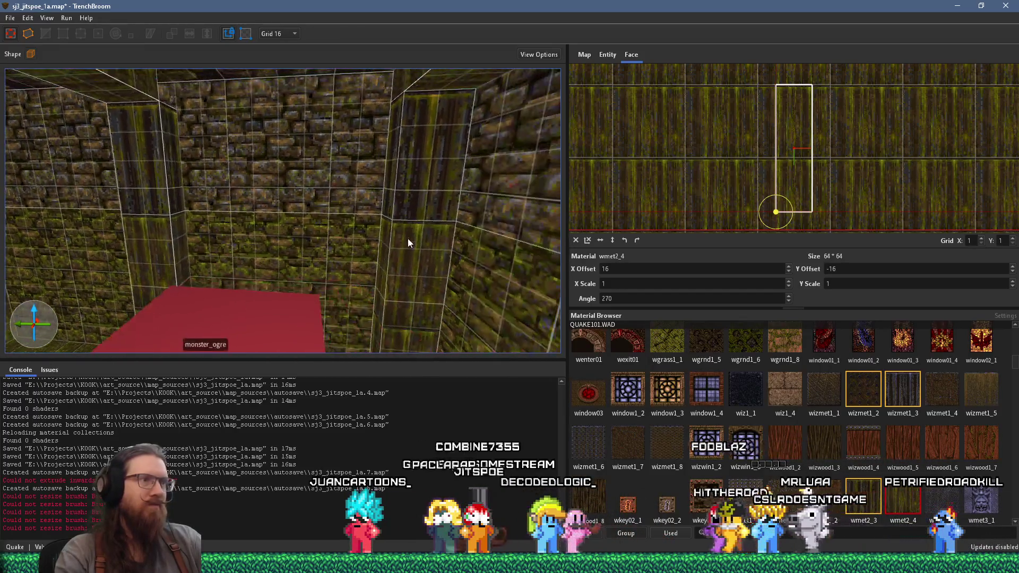
pyautogui.keyDown('shift'); pyautogui.click(408, 239); pyautogui.keyUp('shift')
pyautogui.scroll(-1, 642, 269)
pyautogui.moveTo(478, 253); pyautogui.dragTo(524, 253)
pyautogui.scroll(-5, 473, 251)
pyautogui.press('Escape')
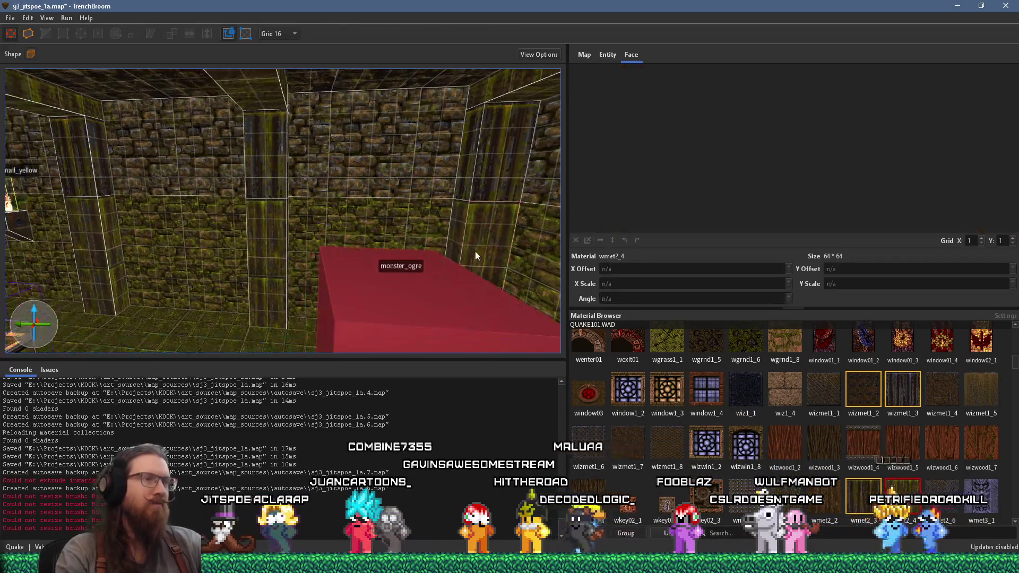
pyautogui.moveTo(448, 243)
pyautogui.mouseDown()
pyautogui.moveTo(518, 229)
pyautogui.moveTo(343, 253)
pyautogui.mouseUp()
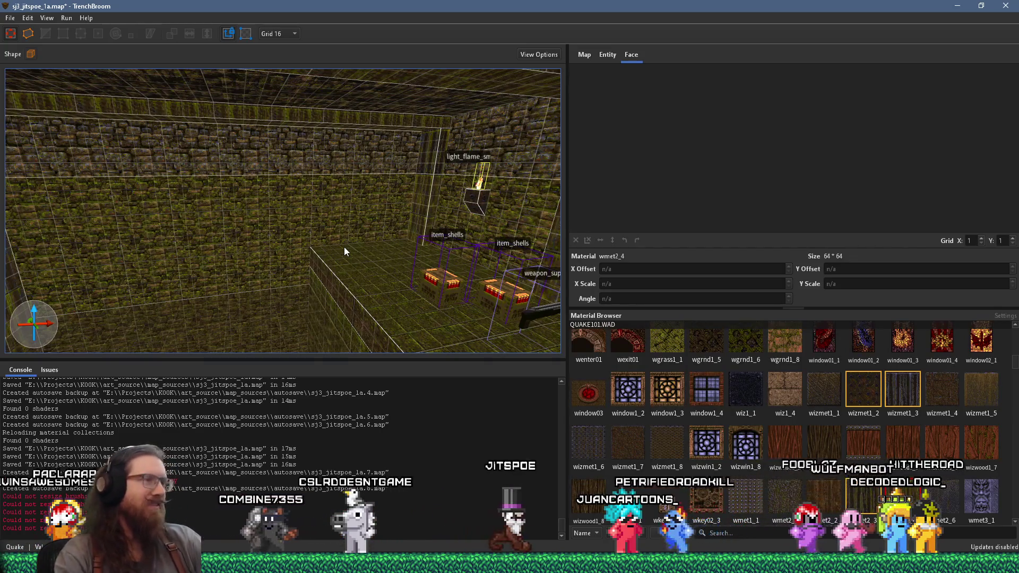
pyautogui.press('w')
pyautogui.press('w')
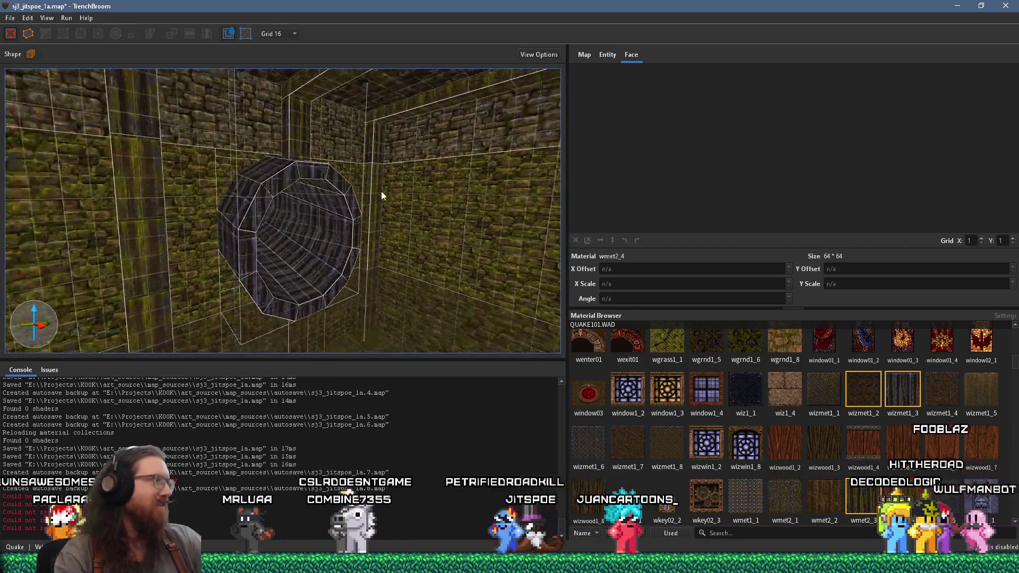
pyautogui.press('w')
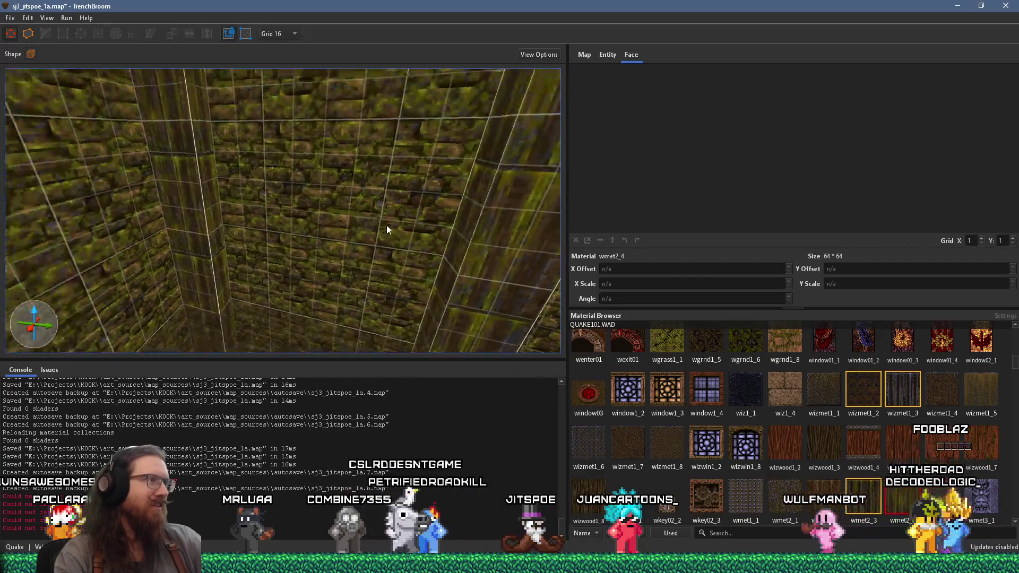
pyautogui.press('s')
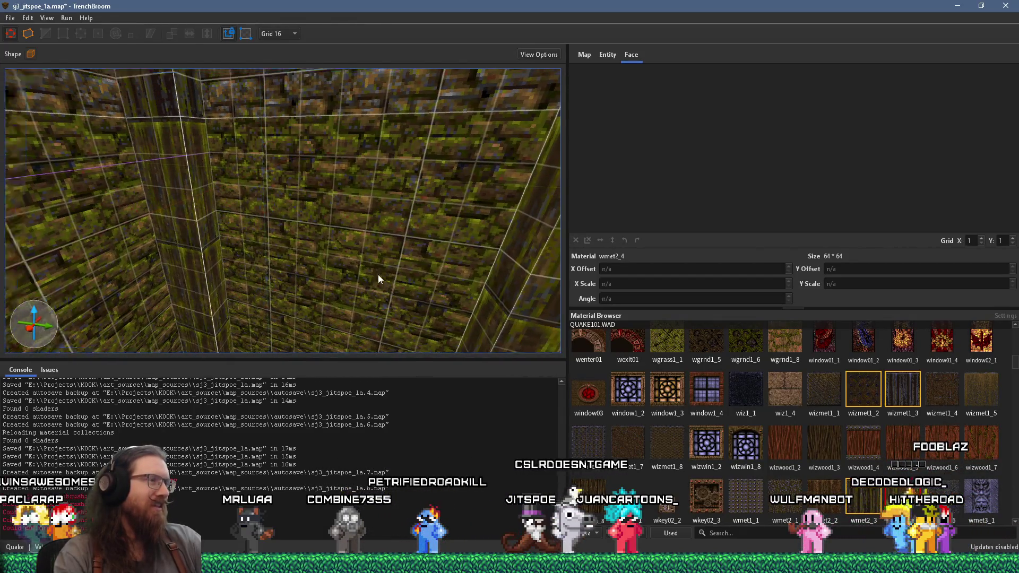
pyautogui.press('w')
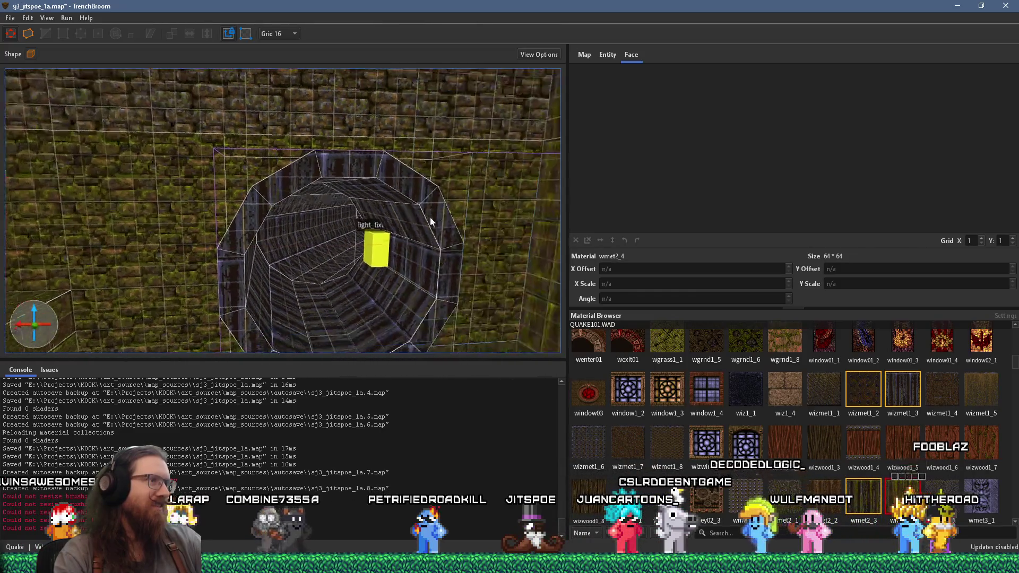
pyautogui.press('s')
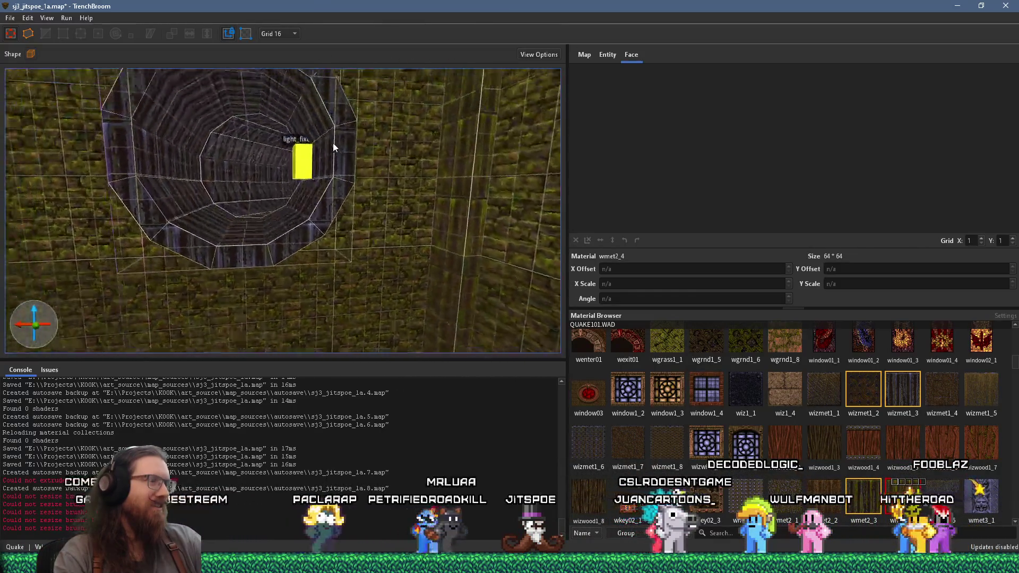
pyautogui.press('a')
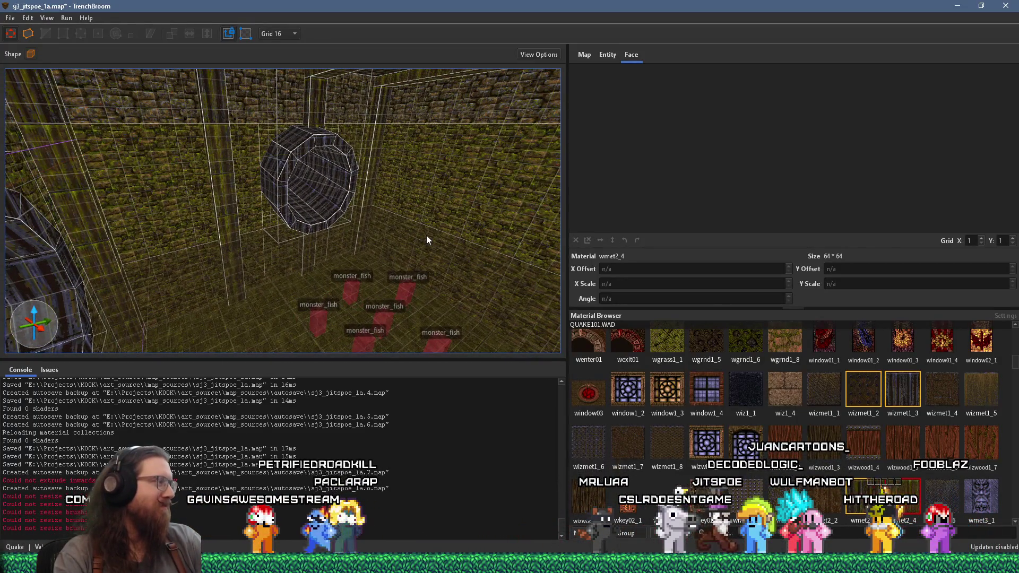
pyautogui.press('w')
pyautogui.moveTo(427, 240)
pyautogui.mouseDown()
pyautogui.moveTo(397, 202)
pyautogui.moveTo(259, 192)
pyautogui.moveTo(359, 196)
pyautogui.moveTo(448, 214)
pyautogui.moveTo(419, 253)
pyautogui.mouseUp()
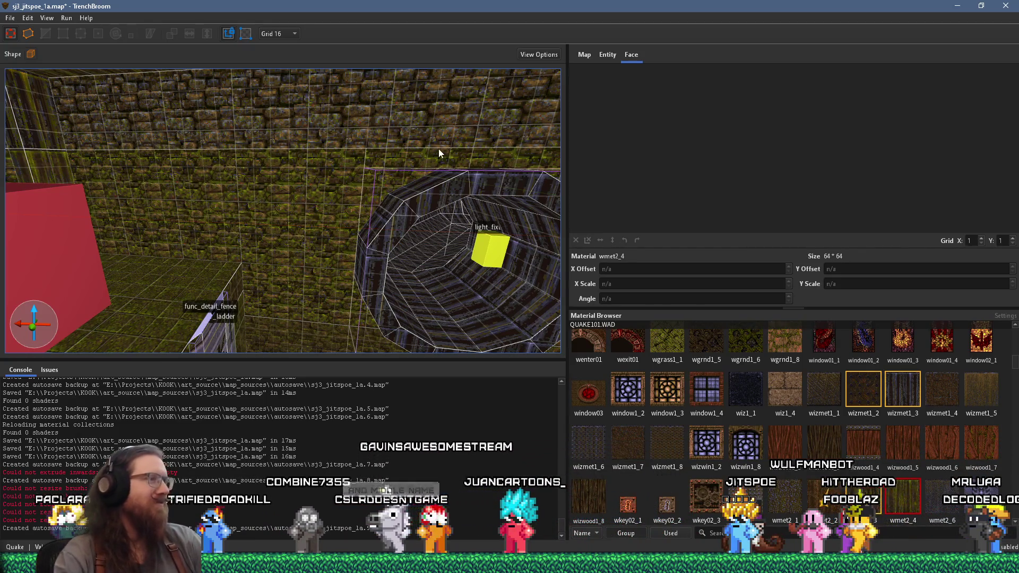
pyautogui.press('w')
pyautogui.press('s')
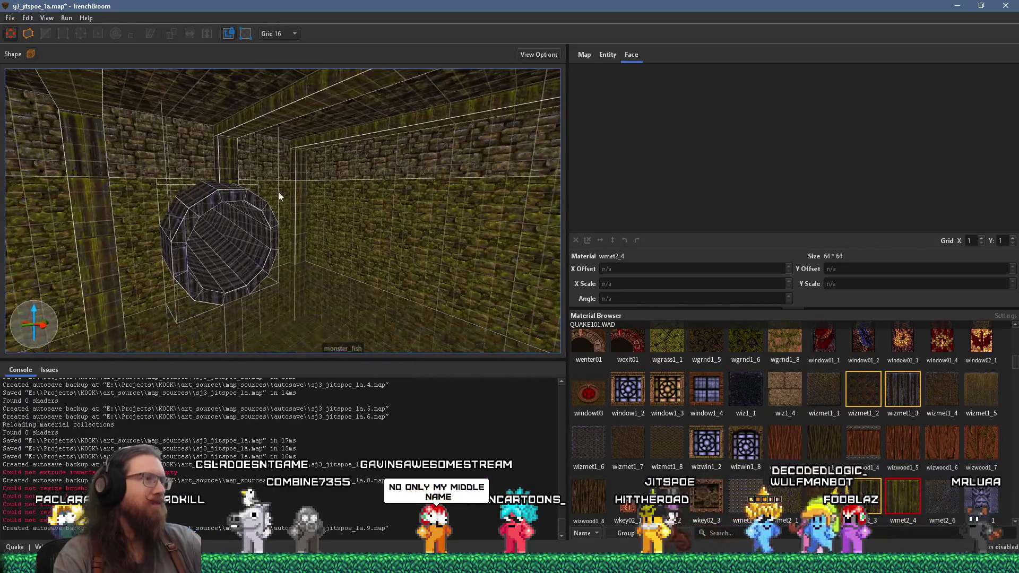
pyautogui.scroll(3, 304, 207)
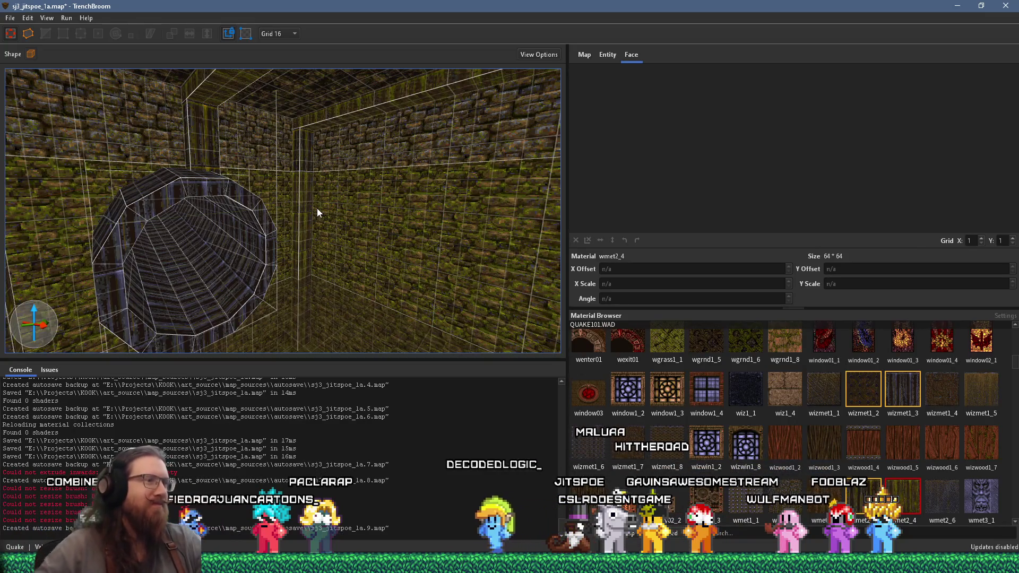
pyautogui.scroll(3, 358, 291)
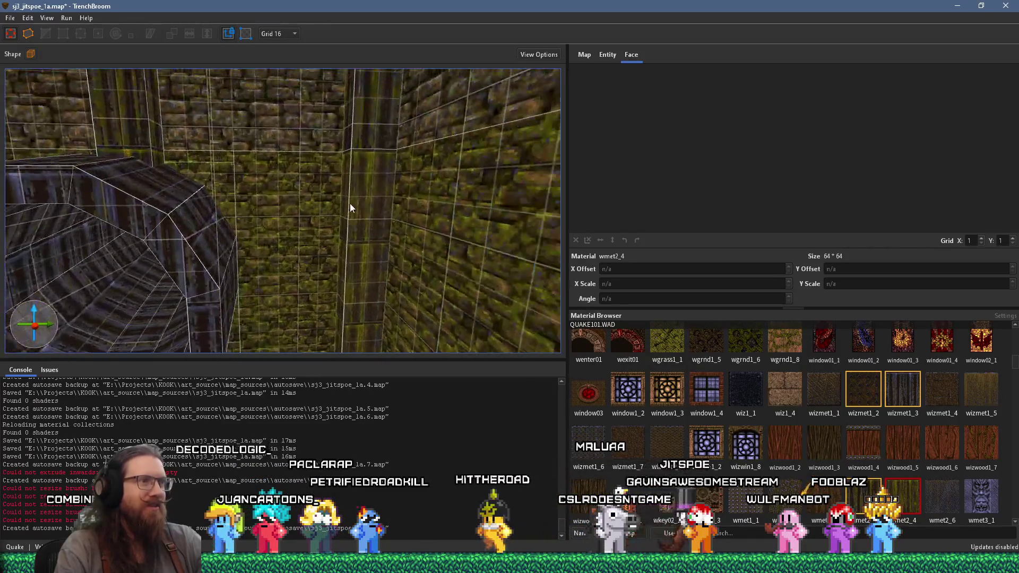
# Step: Shift the texture on the pillar face beside the corner sideways by 16
pyautogui.click(366, 206)
pyautogui.hotkey('alt', 'Left')
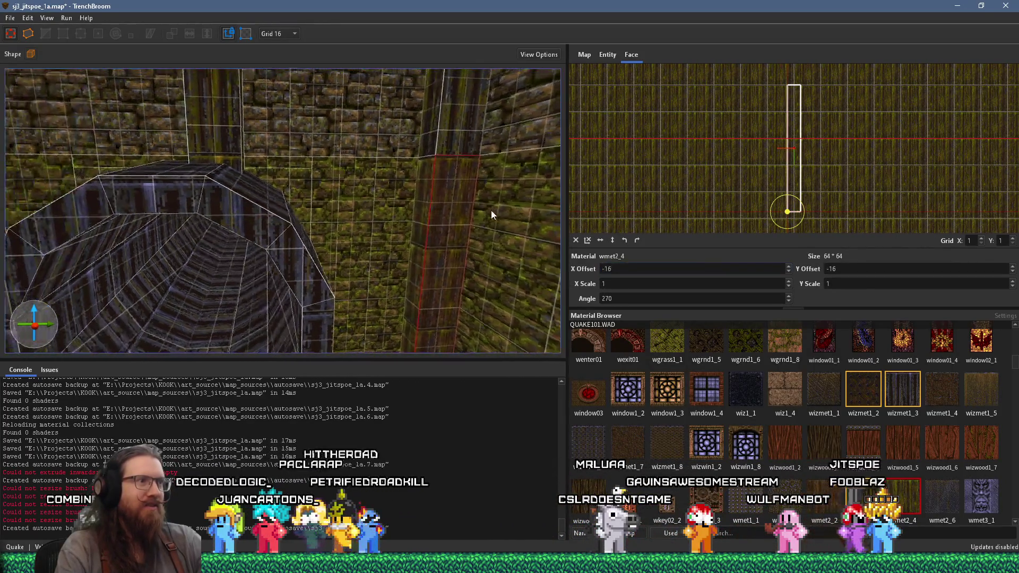
pyautogui.hotkey('alt', 'Right')
pyautogui.hotkey('alt', 'Left')
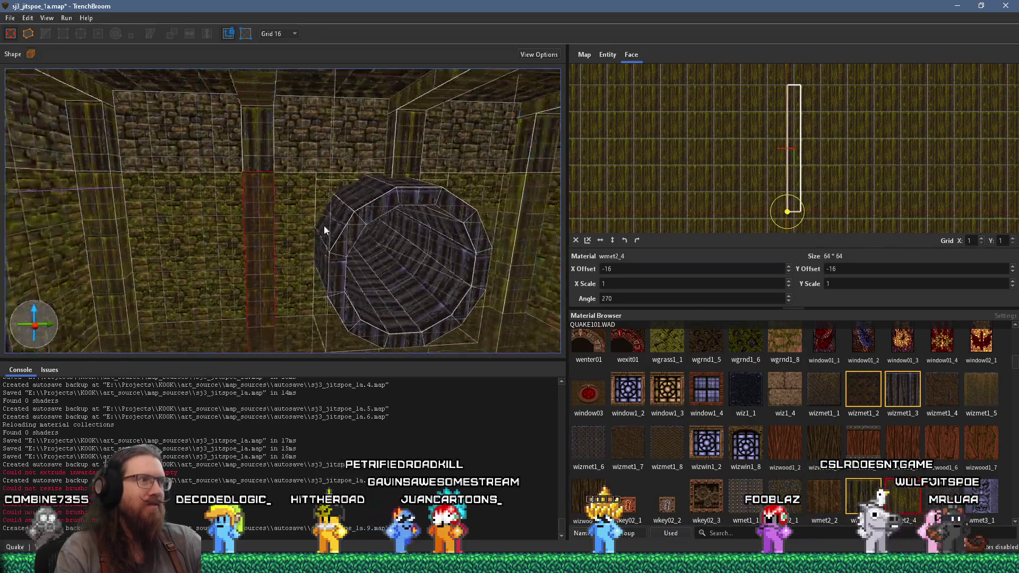
pyautogui.scroll(-1, 633, 267)
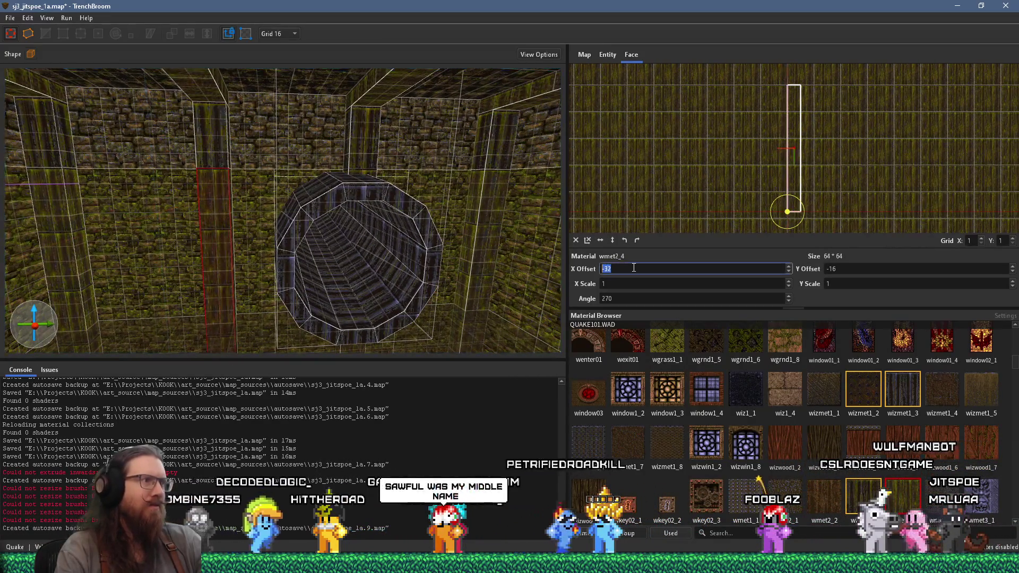
pyautogui.scroll(5, 244, 237)
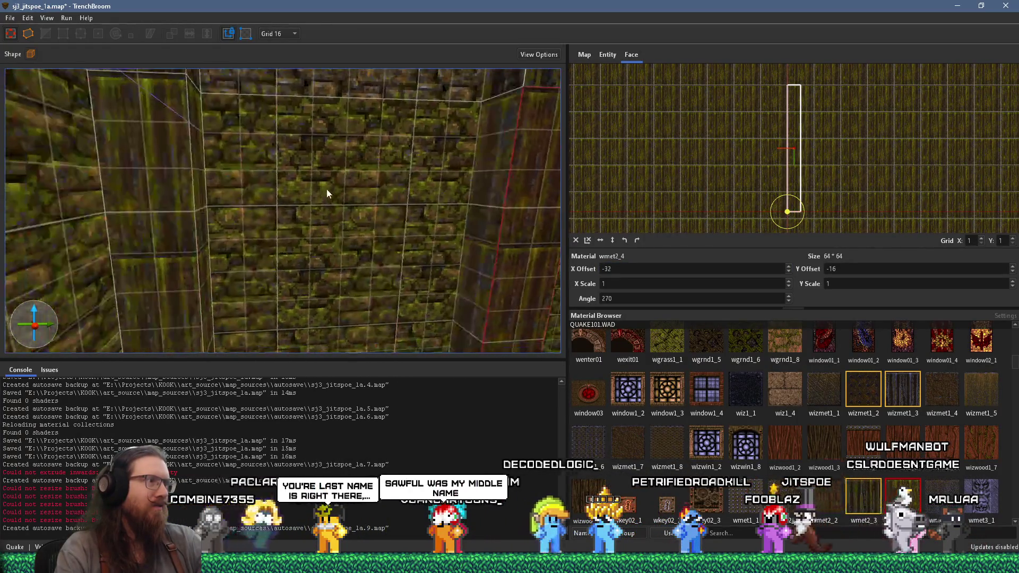
pyautogui.scroll(-5, 265, 206)
# Step: Select the left pillar face and nudge its X offset to line up the texture
pyautogui.click(169, 226)
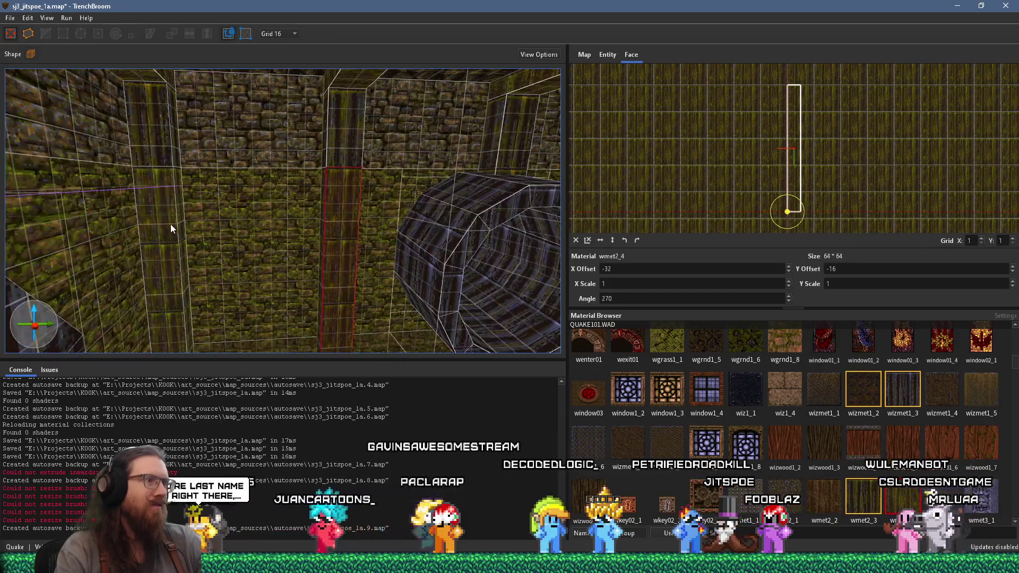
pyautogui.scroll(1, 652, 273)
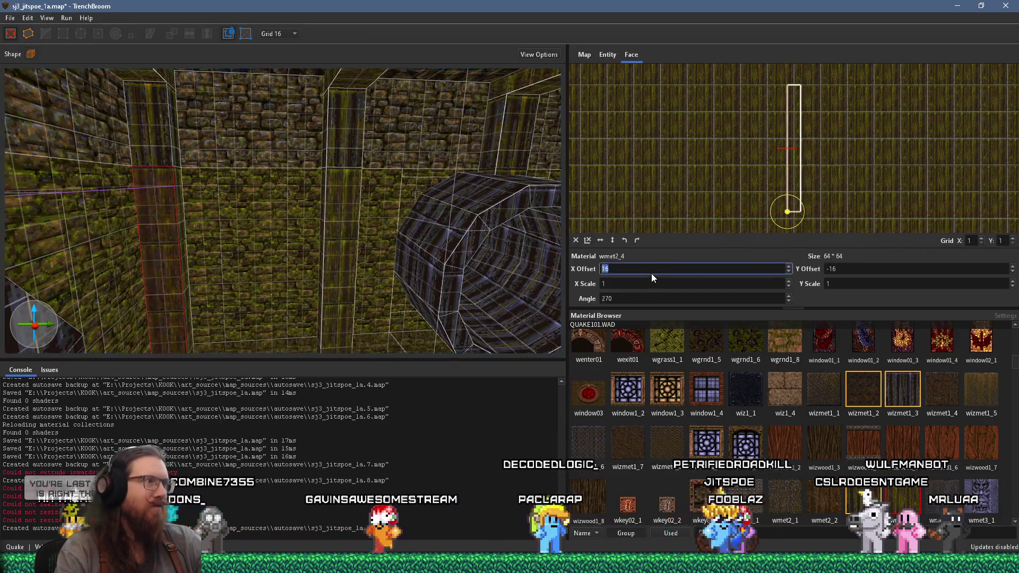
pyautogui.scroll(2, 467, 276)
pyautogui.scroll(1, 467, 276)
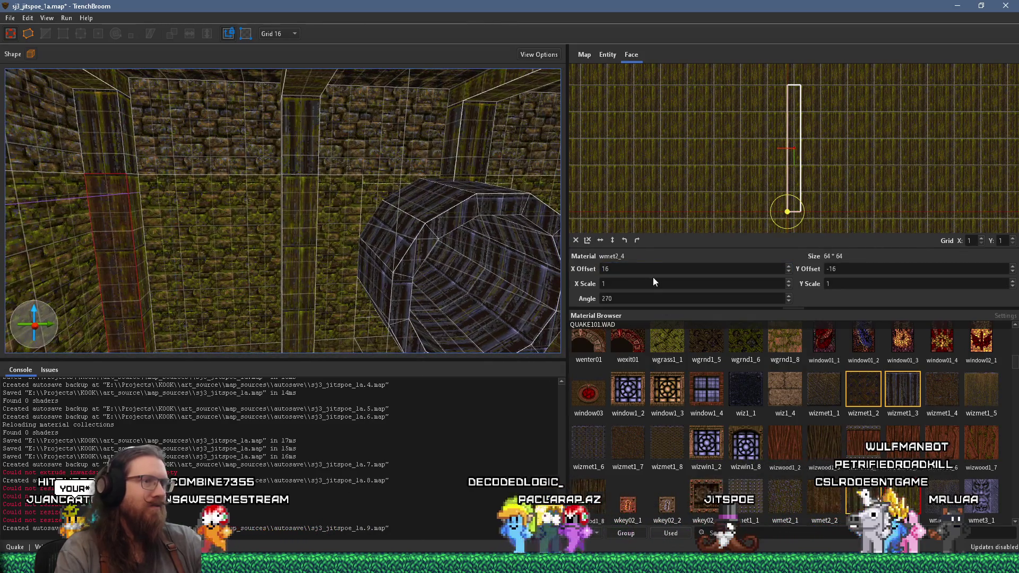
pyautogui.scroll(1, 658, 272)
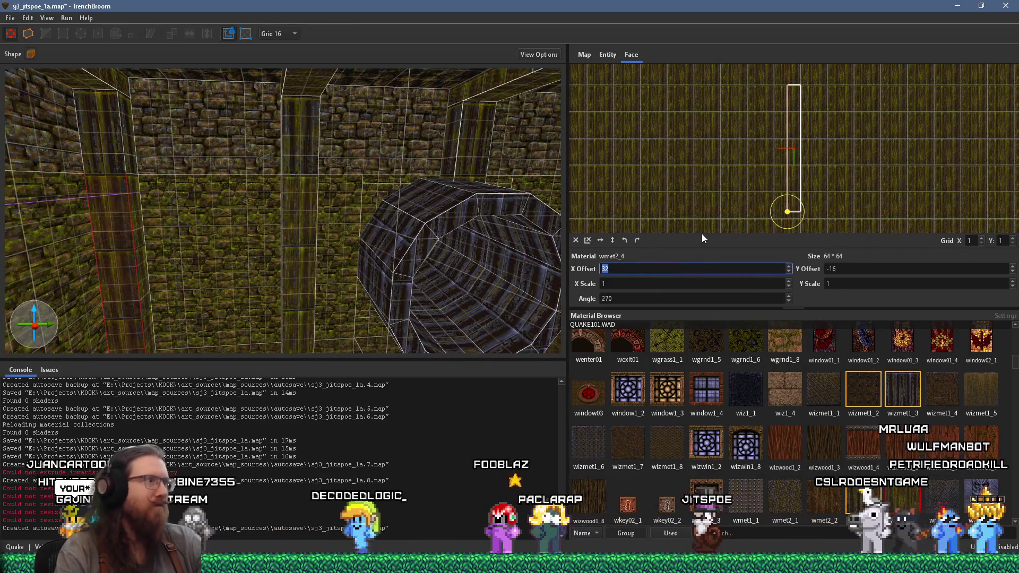
# Step: Set the grid size to 1 and clear the face selection
pyautogui.click(285, 34)
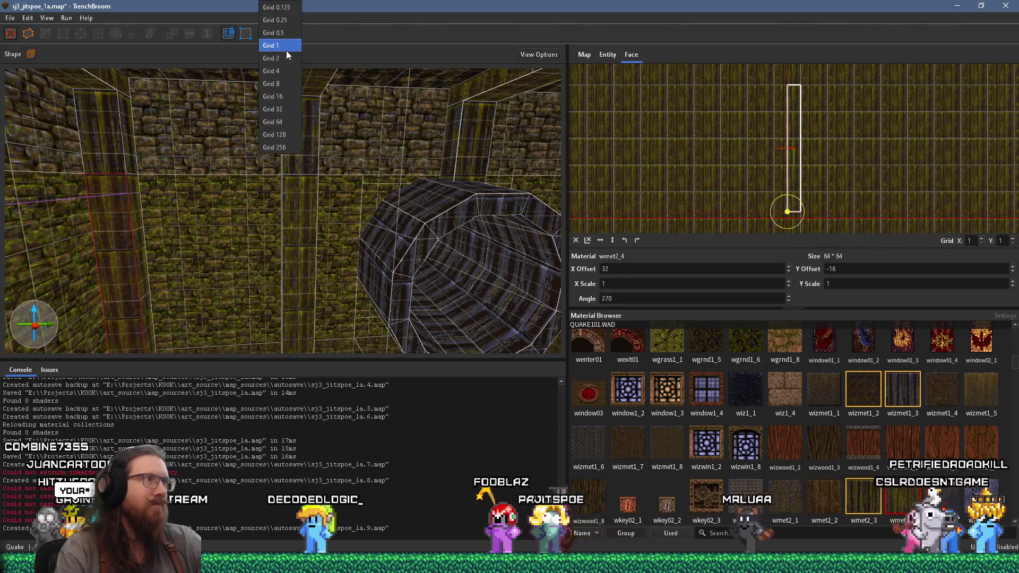
pyautogui.click(286, 50)
pyautogui.scroll(-8, 639, 265)
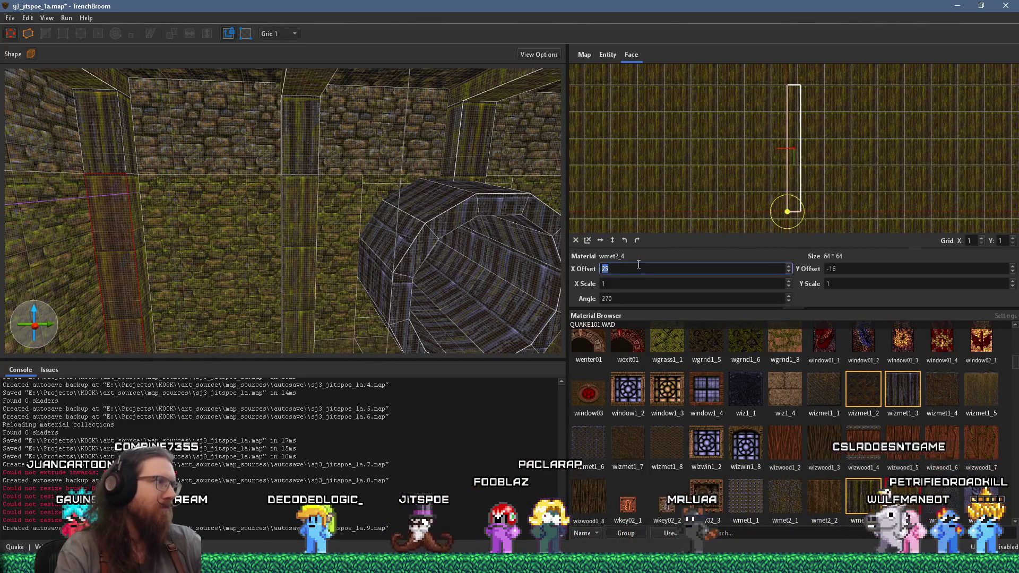
pyautogui.moveTo(441, 255)
pyautogui.mouseDown()
pyautogui.moveTo(411, 202)
pyautogui.moveTo(361, 209)
pyautogui.moveTo(341, 236)
pyautogui.moveTo(305, 243)
pyautogui.moveTo(473, 187)
pyautogui.mouseUp()
pyautogui.press('Escape')
pyautogui.moveTo(425, 211); pyautogui.dragTo(460, 221)
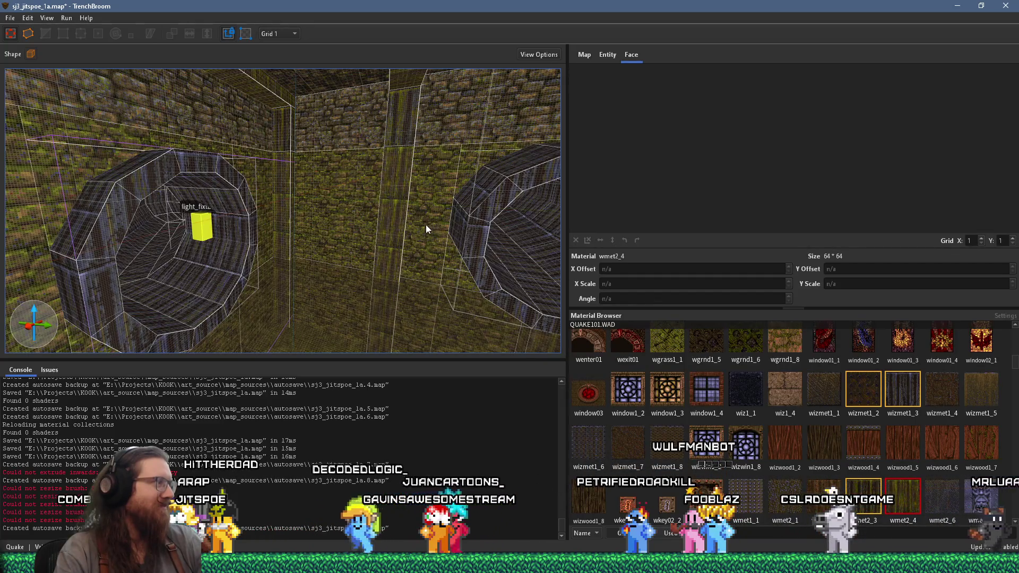
# Step: Save the sj3_jitspoe_1a map
pyautogui.scroll(-10, 258, 201)
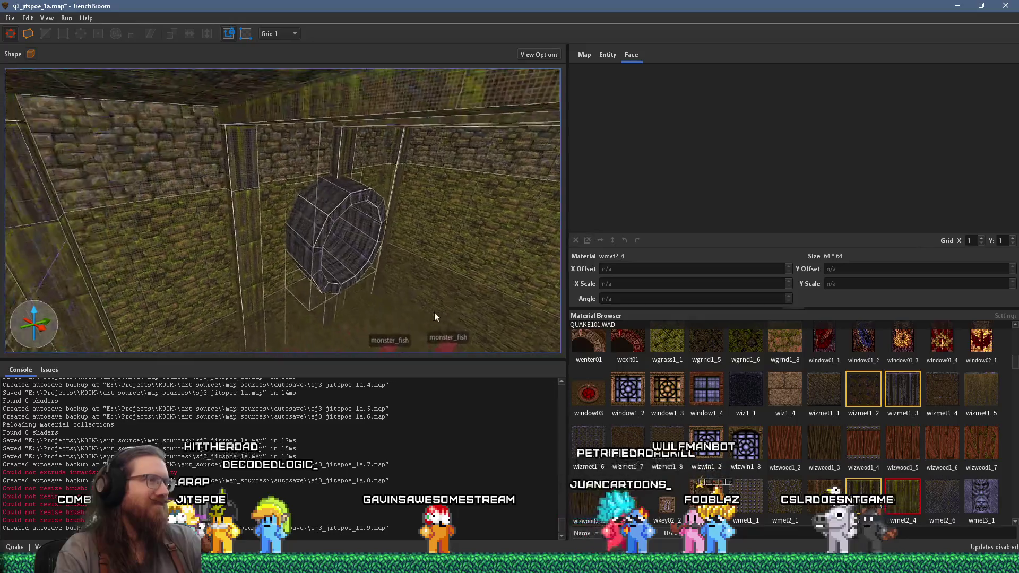
pyautogui.moveTo(399, 273)
pyautogui.mouseDown()
pyautogui.moveTo(384, 214)
pyautogui.moveTo(395, 220)
pyautogui.mouseUp()
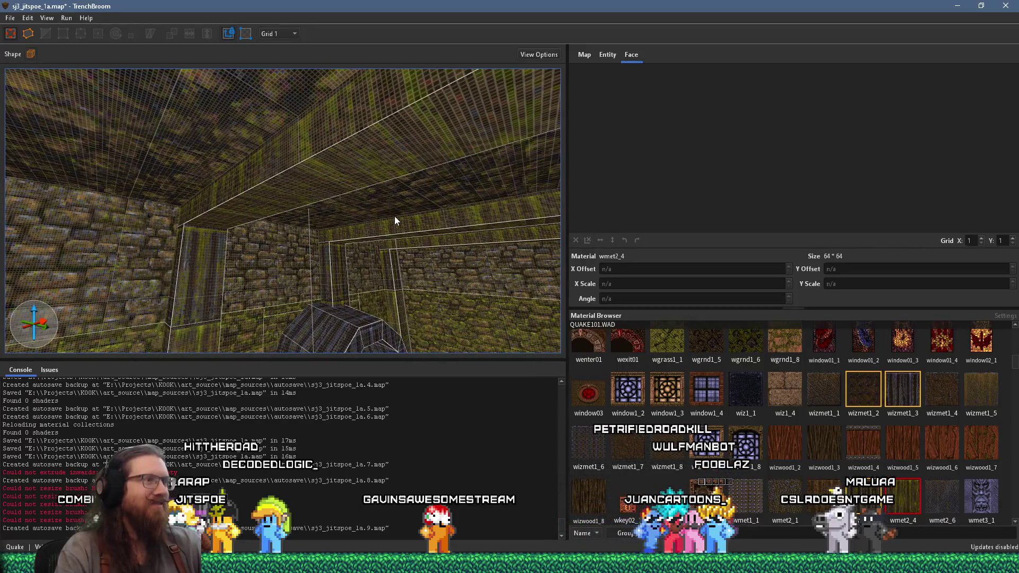
pyautogui.click(10, 19)
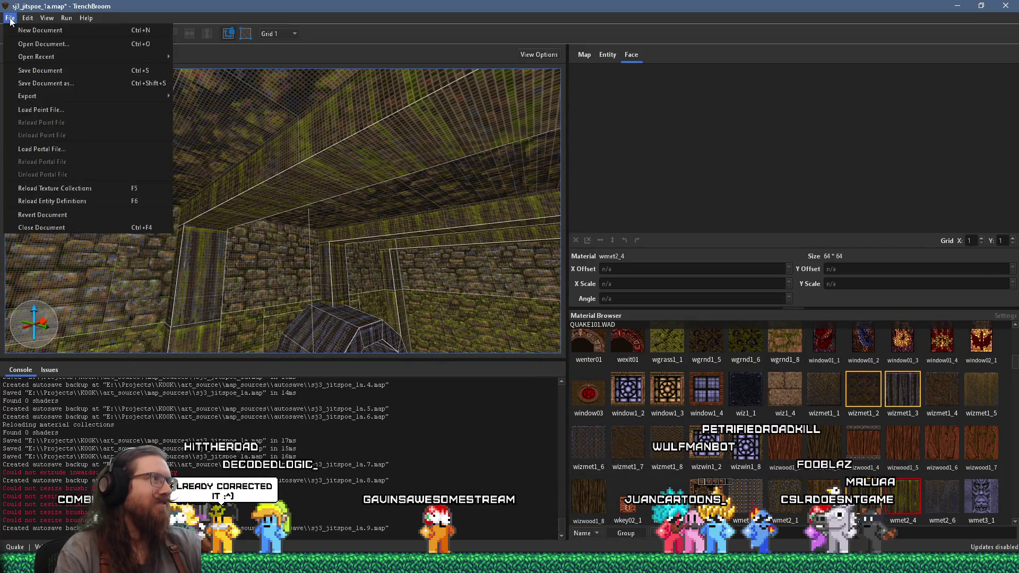
pyautogui.click(30, 71)
# Step: Set the grid to 8 and select the corner pillar and right ceiling beam
pyautogui.click(281, 33)
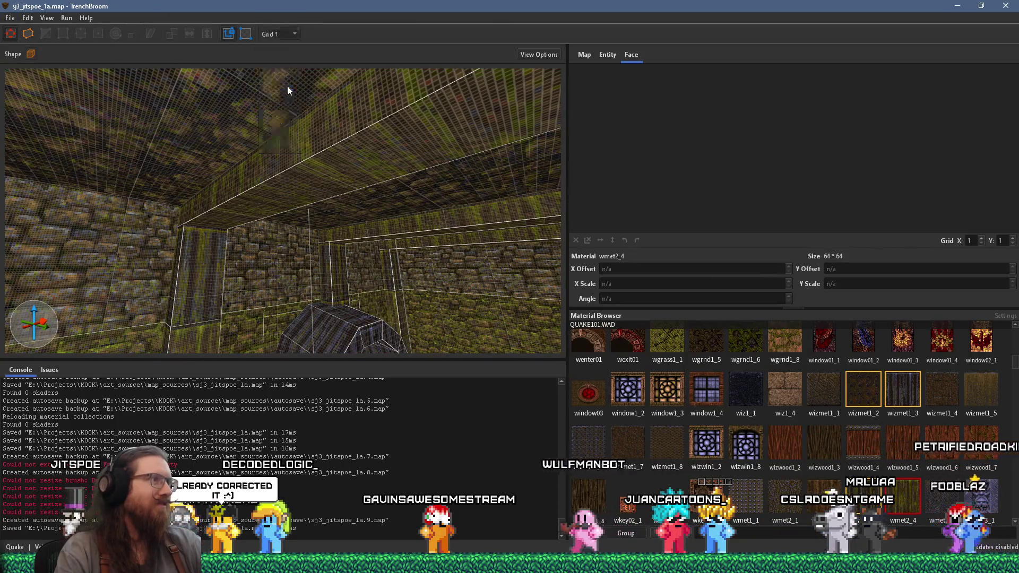
pyautogui.moveTo(288, 86); pyautogui.dragTo(239, 222)
pyautogui.press('4')
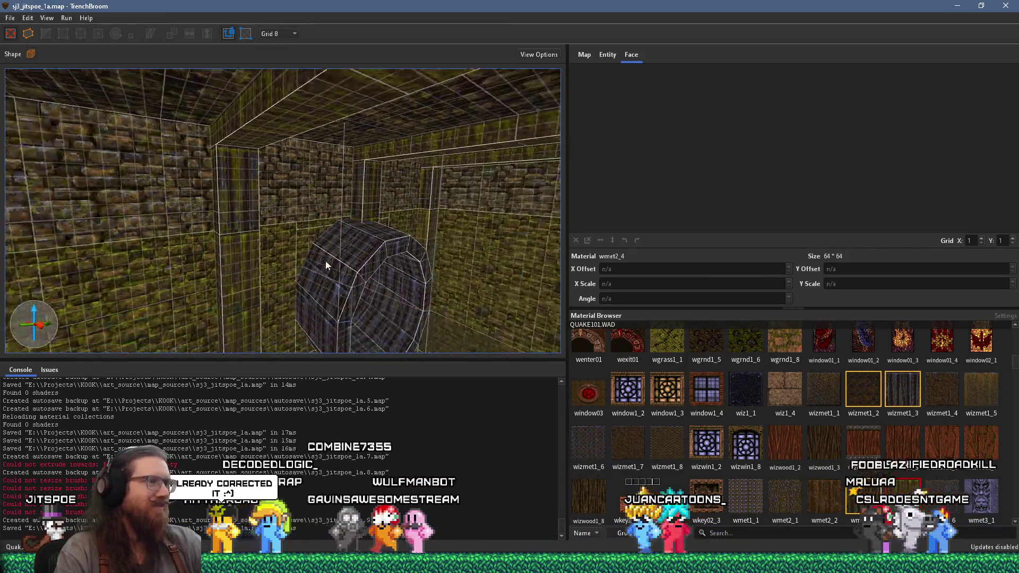
pyautogui.moveTo(338, 269)
pyautogui.mouseDown()
pyautogui.moveTo(138, 187)
pyautogui.moveTo(190, 104)
pyautogui.moveTo(390, 171)
pyautogui.moveTo(400, 231)
pyautogui.moveTo(322, 189)
pyautogui.mouseUp()
pyautogui.click(284, 239)
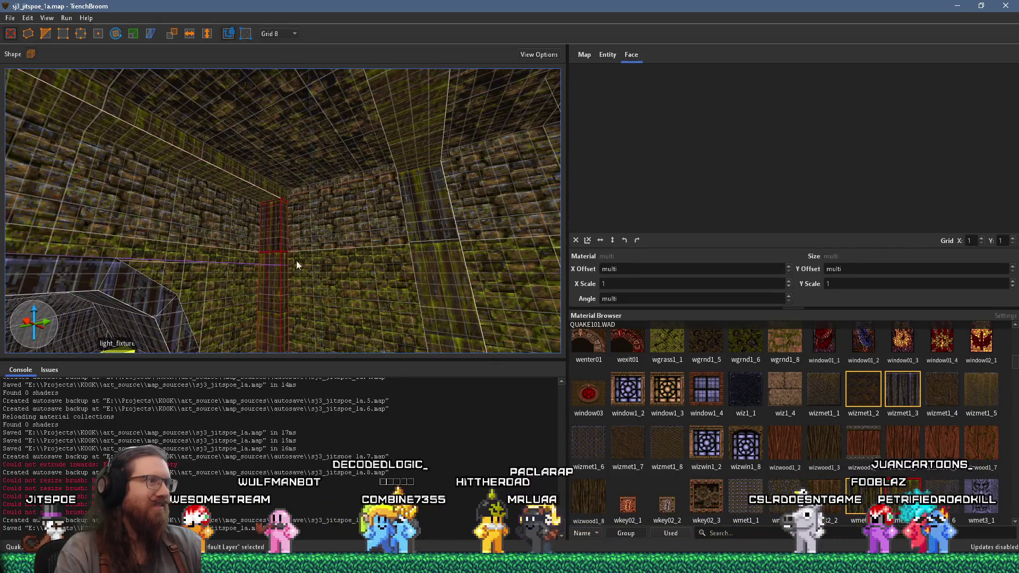
pyautogui.moveTo(250, 180); pyautogui.dragTo(402, 211)
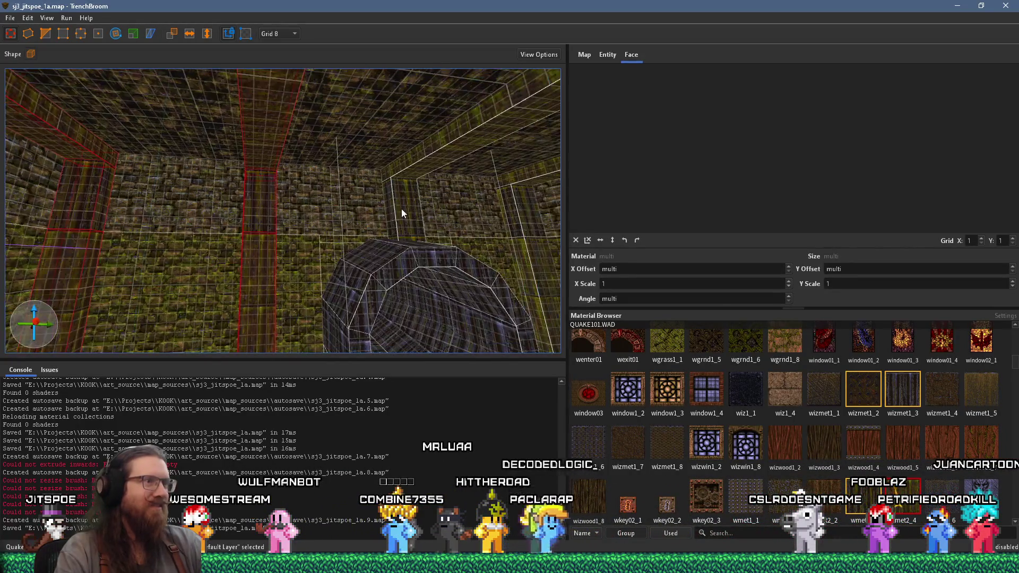
pyautogui.keyDown('ctrl'); pyautogui.click(431, 167); pyautogui.keyUp('ctrl')
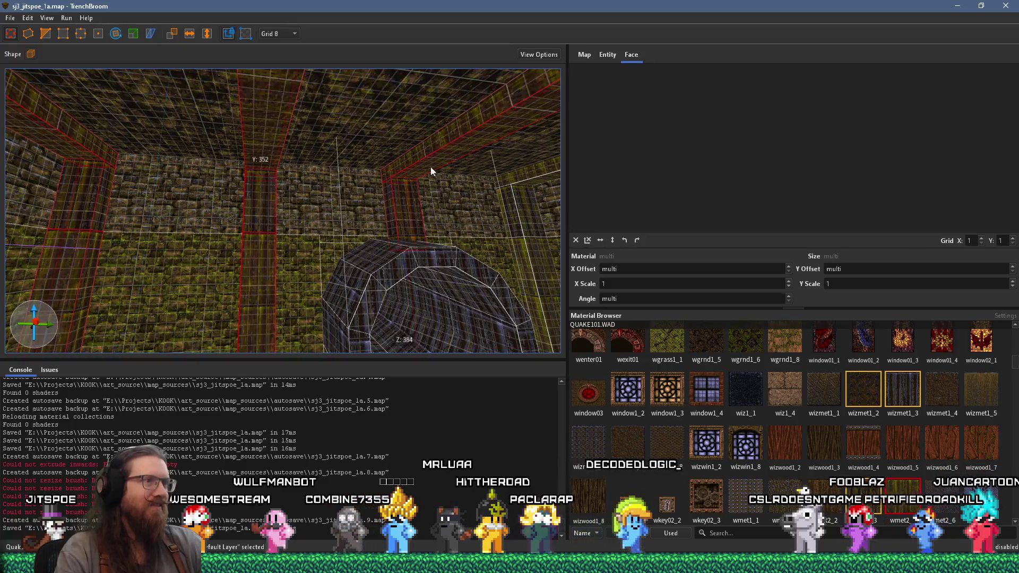
# Step: Make the pillars and ceiling beams a func_detail_fence, then view the tunnel light's properties
pyautogui.keyDown('ctrl'); pyautogui.click(521, 262); pyautogui.keyUp('ctrl')
pyautogui.scroll(-5, 521, 260)
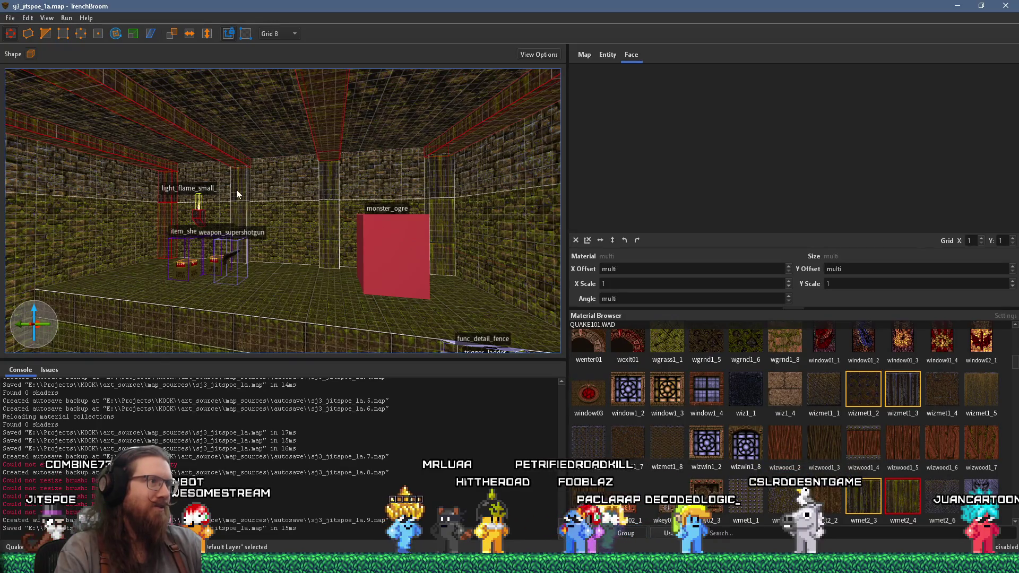
pyautogui.keyDown('ctrl'); pyautogui.click(321, 181); pyautogui.keyUp('ctrl')
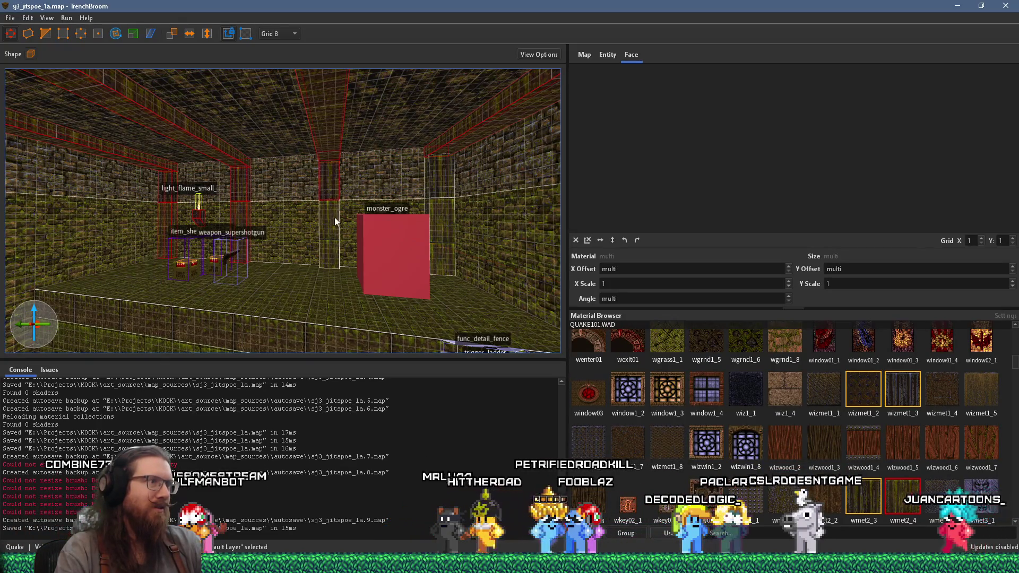
pyautogui.keyDown('ctrl'); pyautogui.click(442, 208); pyautogui.keyUp('ctrl')
pyautogui.rightClick(441, 208)
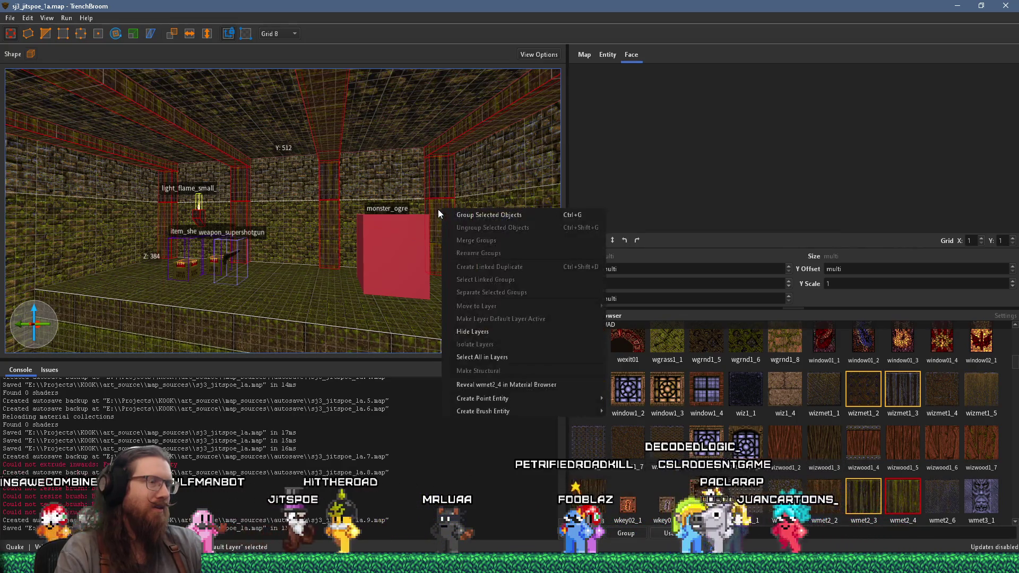
pyautogui.moveTo(521, 410)
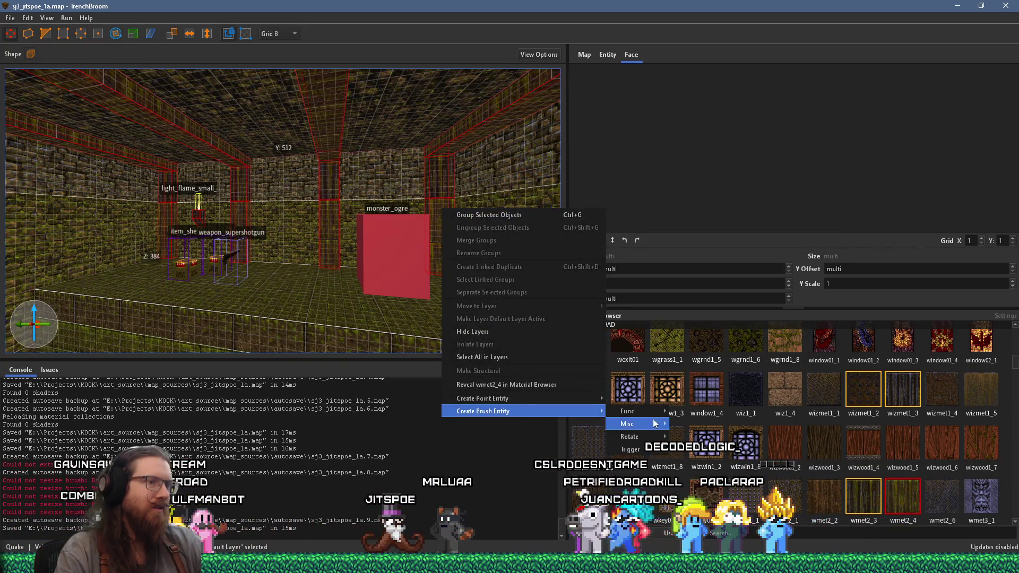
pyautogui.moveTo(653, 414)
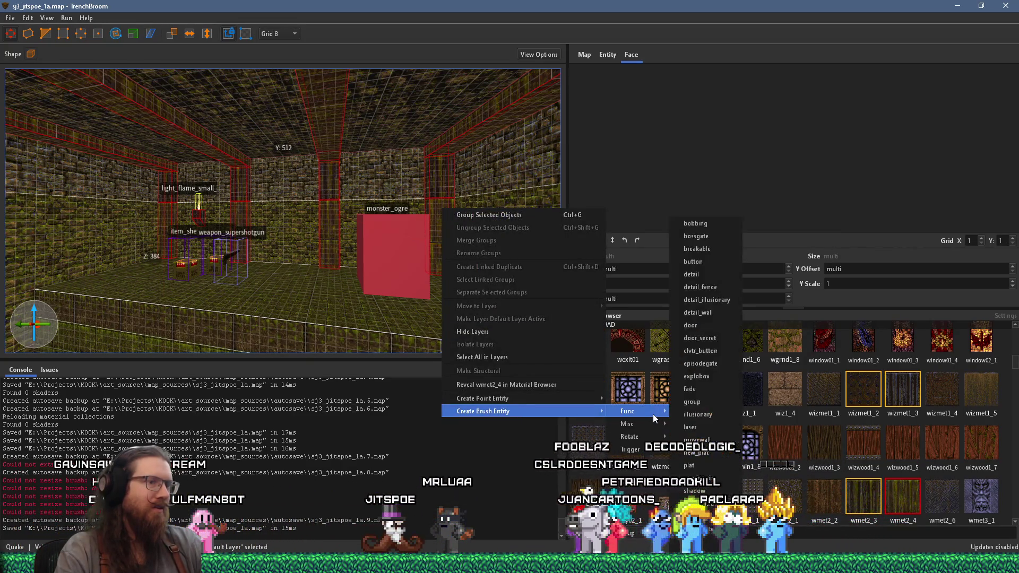
pyautogui.click(702, 281)
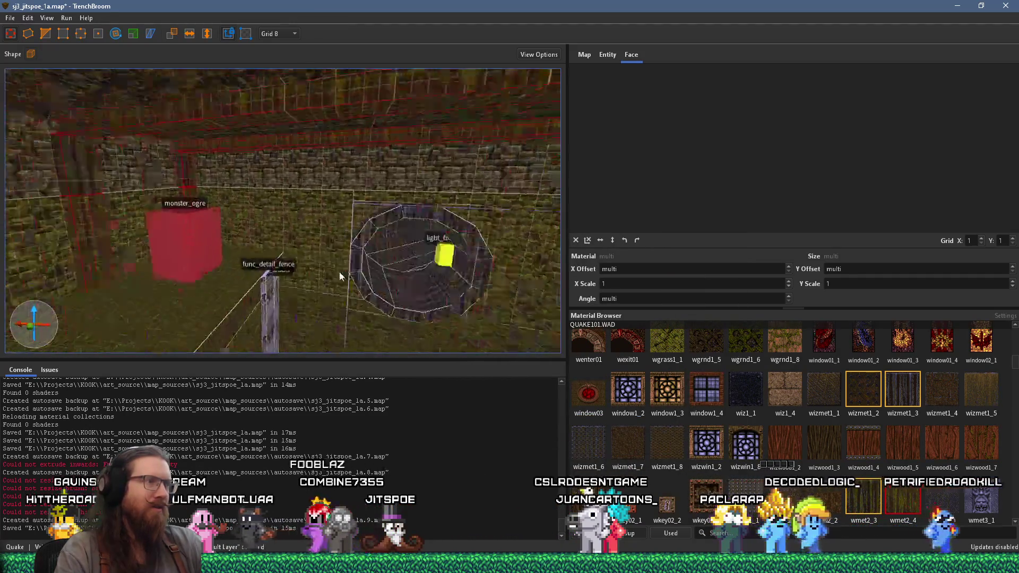
pyautogui.click(300, 250)
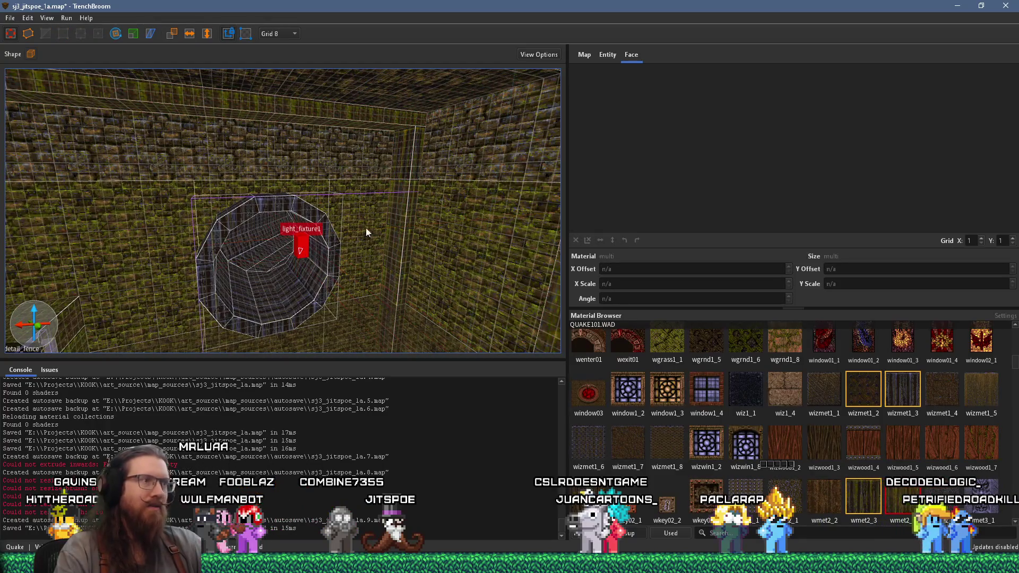
pyautogui.click(606, 55)
# Step: Set the small yellow flame light's brightness to 180 and its wait to 1
pyautogui.moveTo(450, 205)
pyautogui.mouseDown()
pyautogui.moveTo(350, 198)
pyautogui.moveTo(183, 218)
pyautogui.mouseUp()
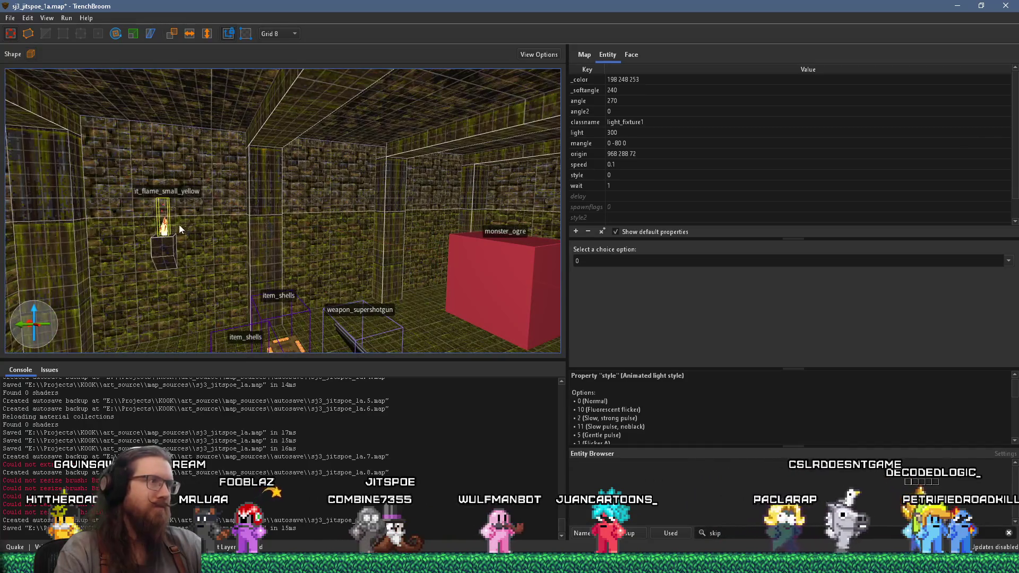
pyautogui.hotkey('ctrl', 'u')
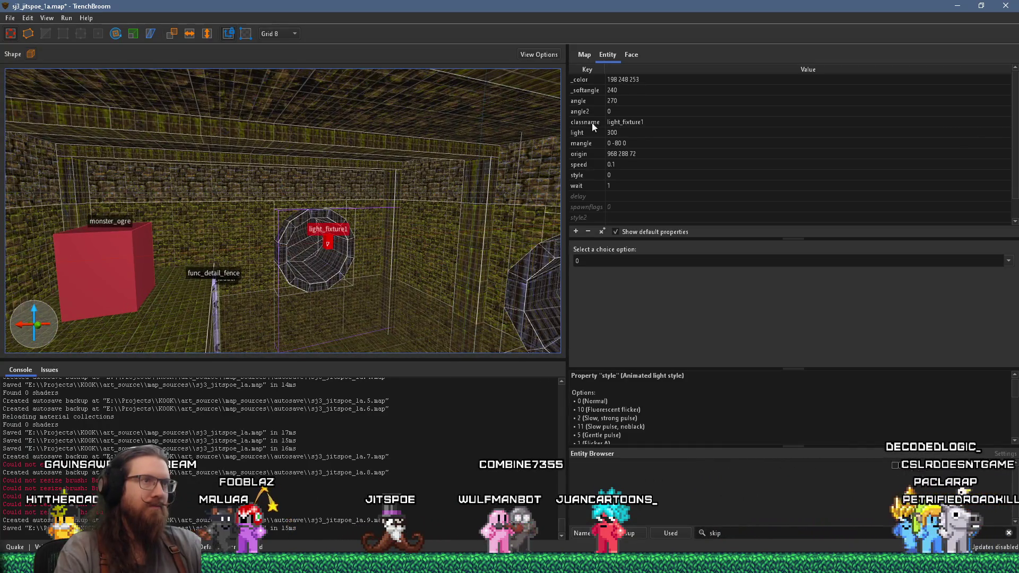
pyautogui.moveTo(489, 181)
pyautogui.mouseDown()
pyautogui.moveTo(352, 202)
pyautogui.moveTo(239, 197)
pyautogui.mouseUp()
pyautogui.click(186, 186)
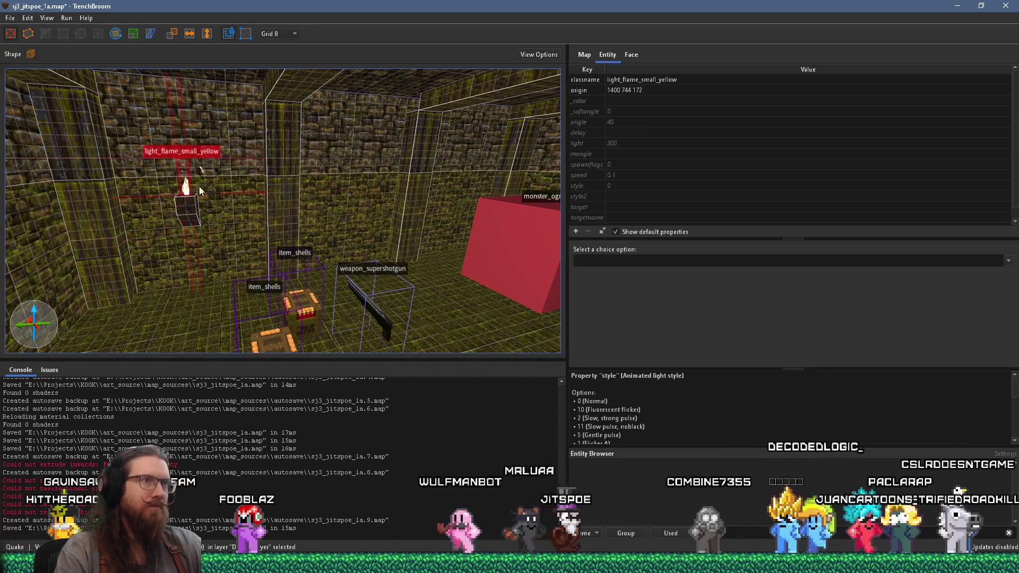
pyautogui.doubleClick(622, 142)
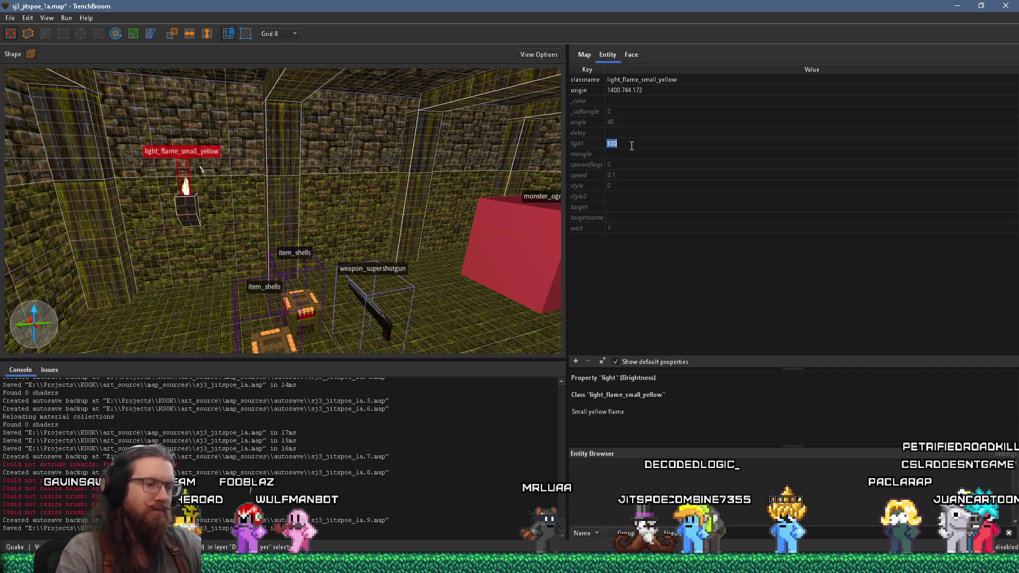
pyautogui.write('180')
pyautogui.press('Return')
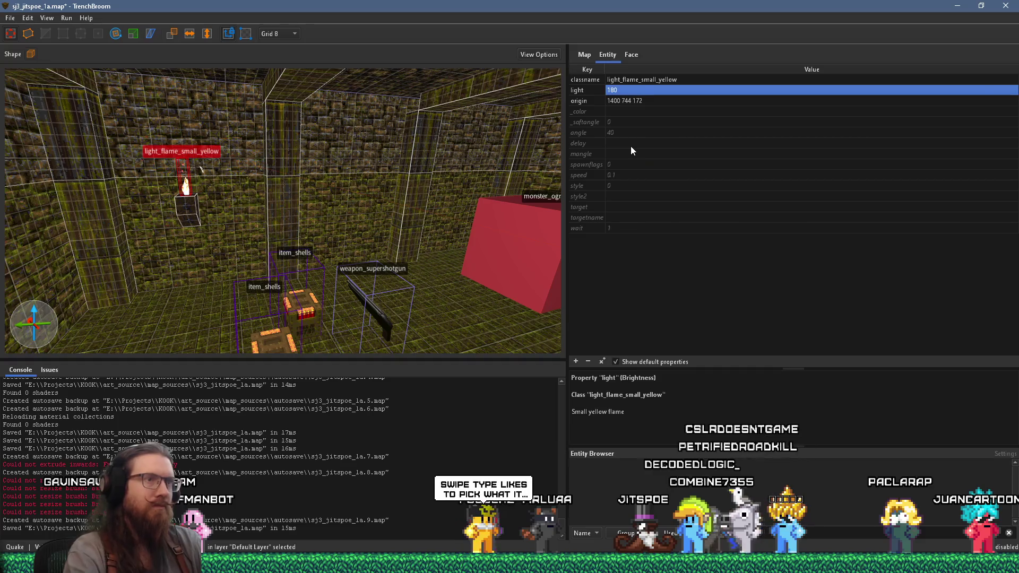
pyautogui.click(625, 229)
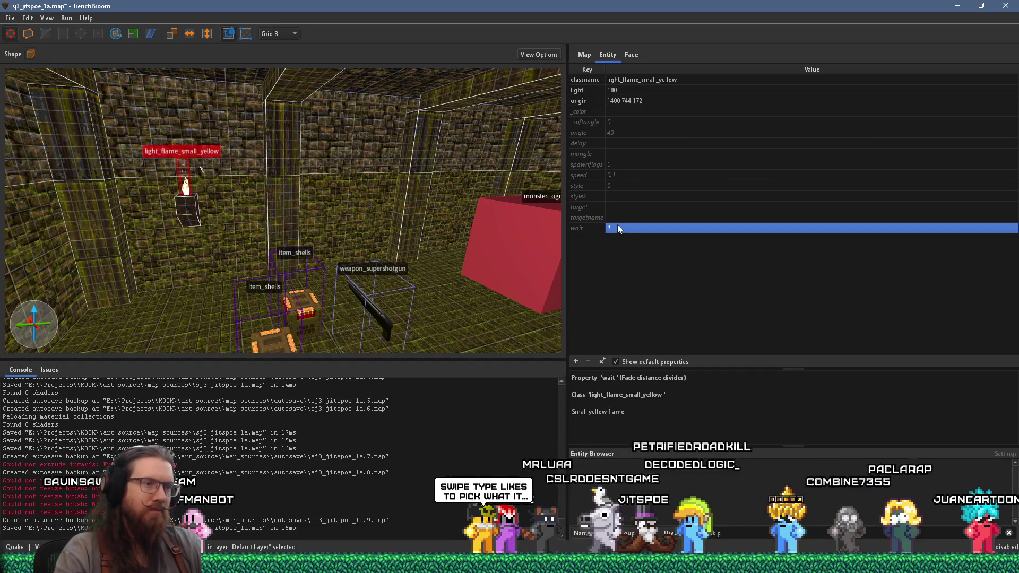
pyautogui.write('1')
pyautogui.press('Return')
pyautogui.press('d')
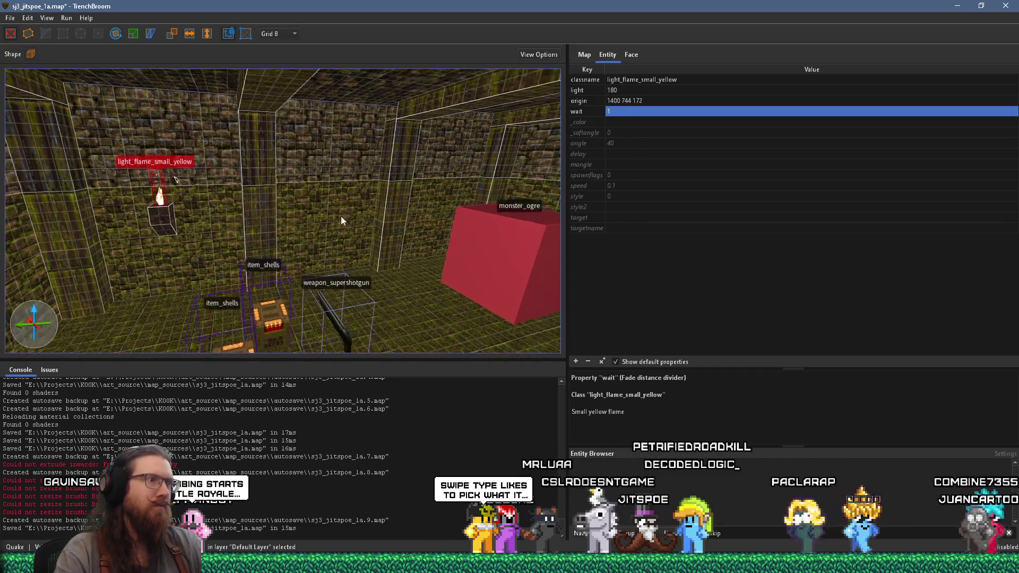
pyautogui.keyDown('ctrl'); pyautogui.click(170, 215); pyautogui.keyUp('ctrl')
pyautogui.press('s')
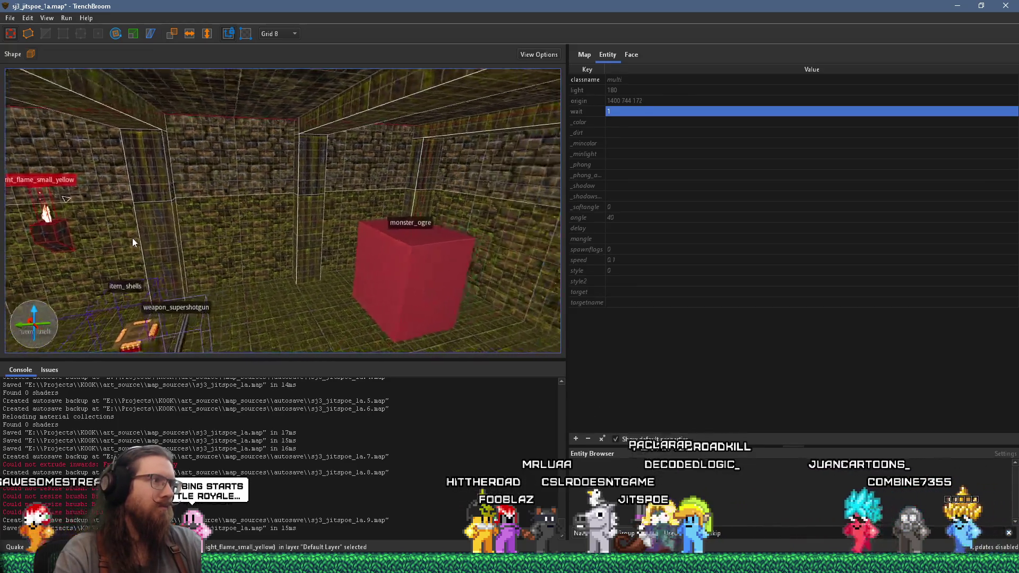
pyautogui.moveTo(104, 227); pyautogui.dragTo(369, 226)
pyautogui.scroll(5, 369, 226)
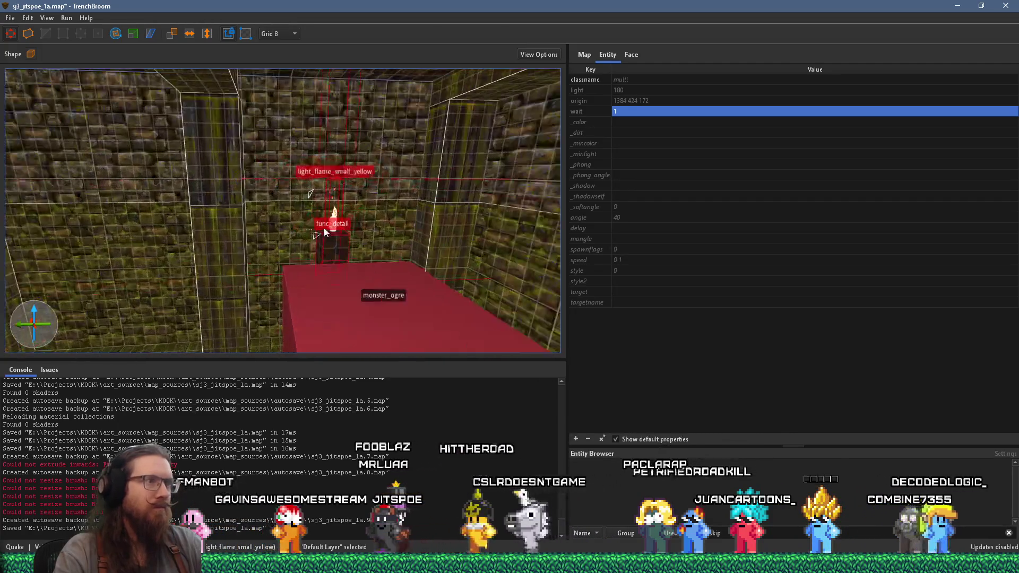
pyautogui.scroll(5, 370, 241)
pyautogui.moveTo(310, 282)
pyautogui.mouseDown()
pyautogui.moveTo(379, 288)
pyautogui.moveTo(378, 278)
pyautogui.mouseUp()
pyautogui.scroll(3, 394, 285)
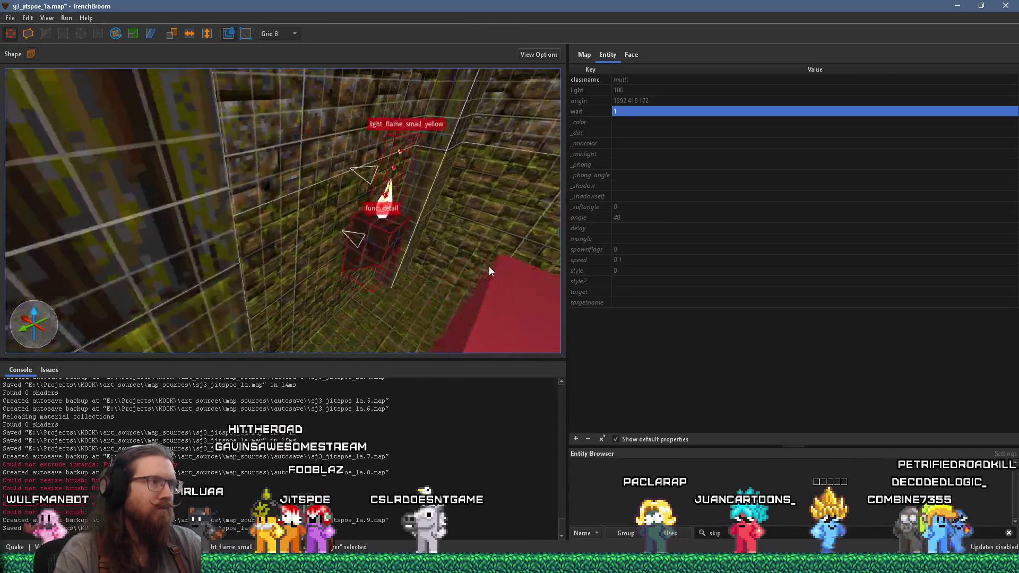
pyautogui.scroll(-5, 380, 242)
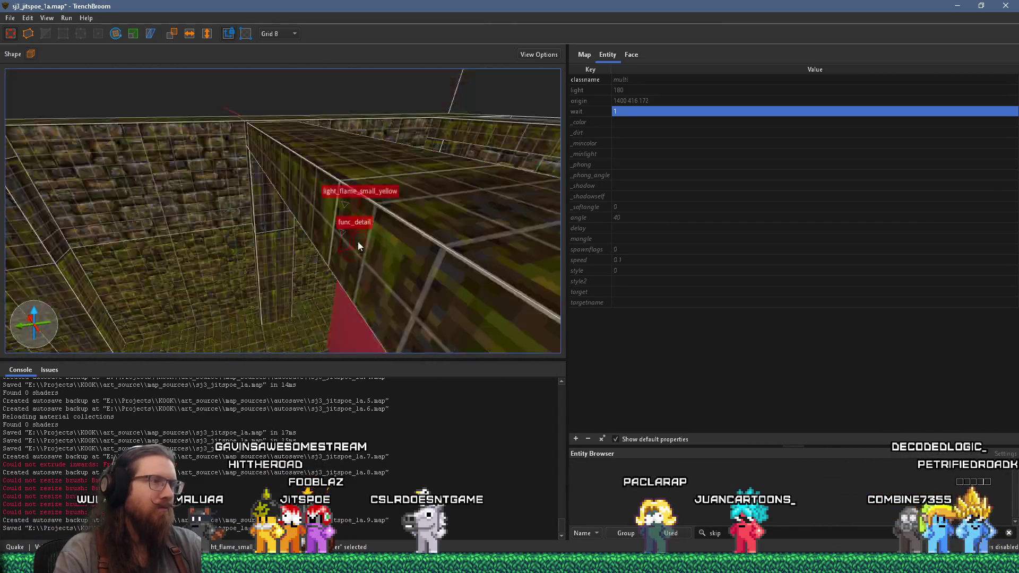
pyautogui.moveTo(357, 241); pyautogui.dragTo(345, 160)
pyautogui.press('Escape')
pyautogui.scroll(-8, 351, 184)
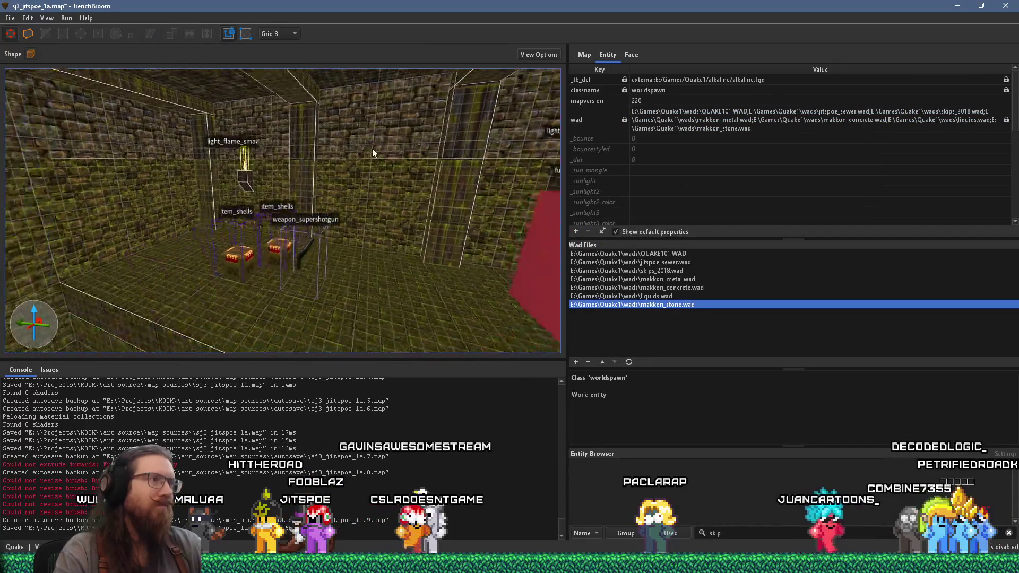
# Step: Save the sewer map sj3_jitspoe_1a.map
pyautogui.scroll(10, 396, 223)
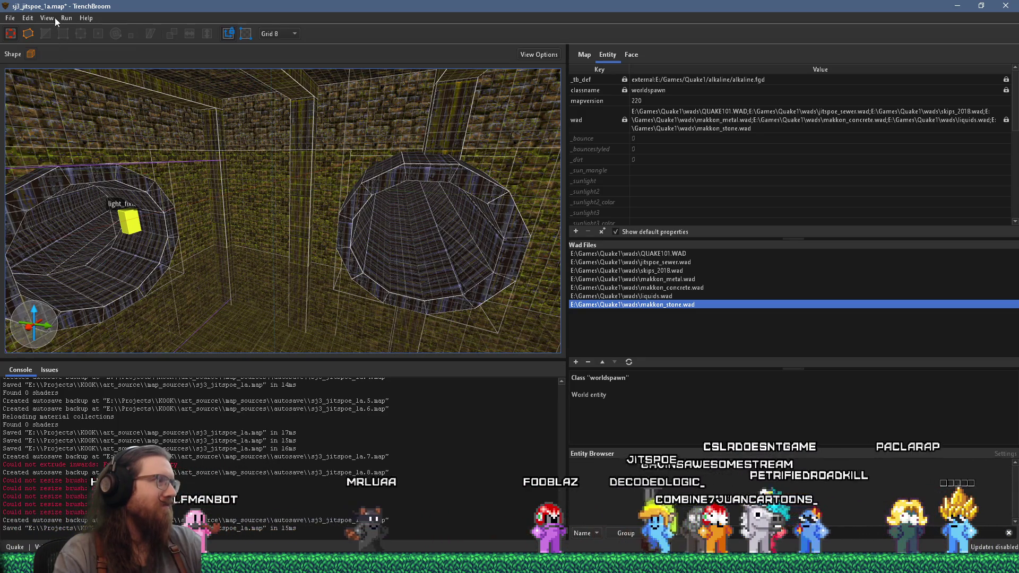
pyautogui.click(10, 18)
pyautogui.click(28, 75)
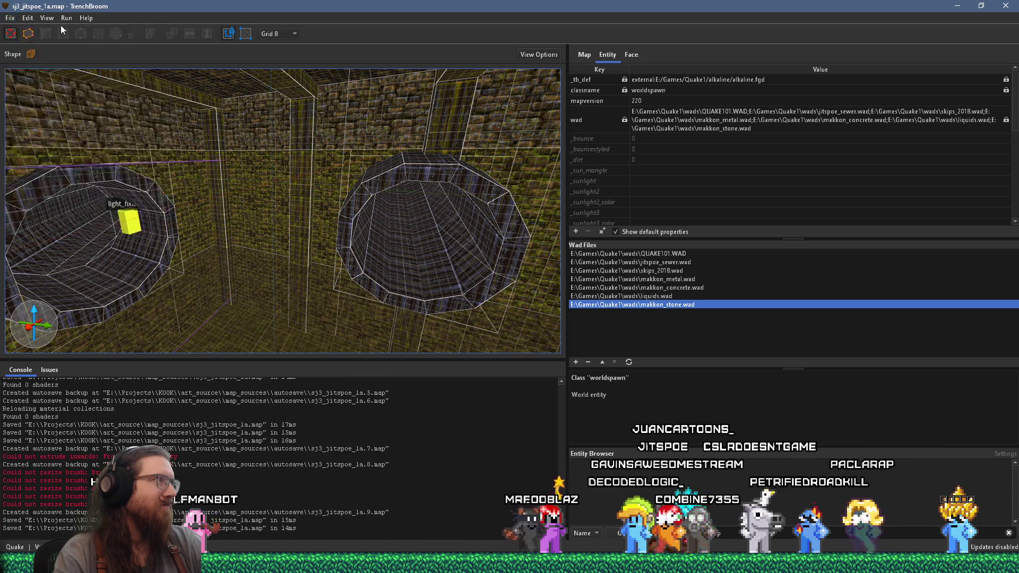
# Step: Fly around the two pipe openings to inspect the round tunnel, then bring up the compile commands
pyautogui.press('w')
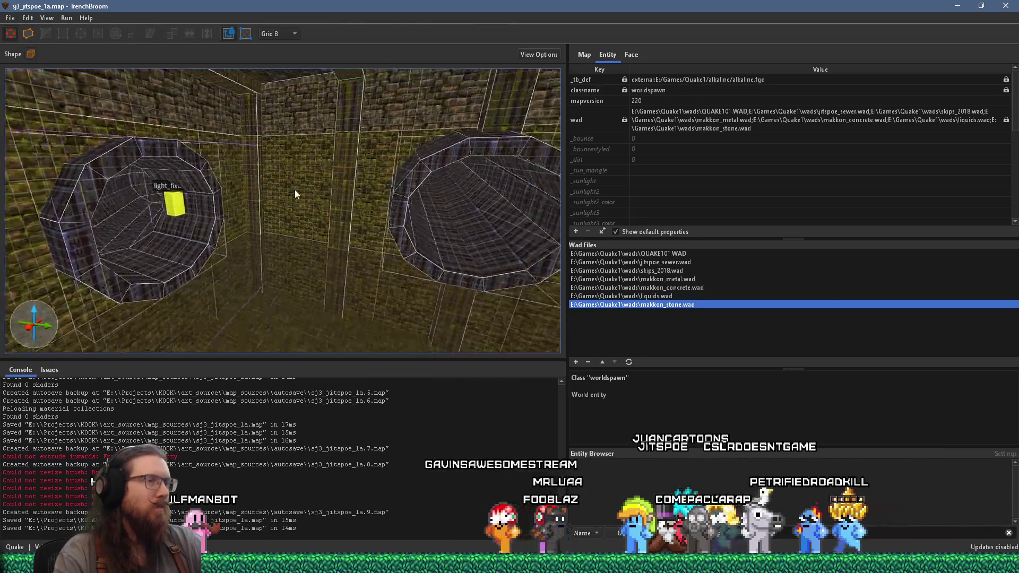
pyautogui.moveTo(125, 135)
pyautogui.mouseDown()
pyautogui.moveTo(135, 126)
pyautogui.moveTo(101, 154)
pyautogui.moveTo(222, 173)
pyautogui.moveTo(288, 224)
pyautogui.moveTo(72, 197)
pyautogui.moveTo(245, 225)
pyautogui.moveTo(173, 196)
pyautogui.mouseUp()
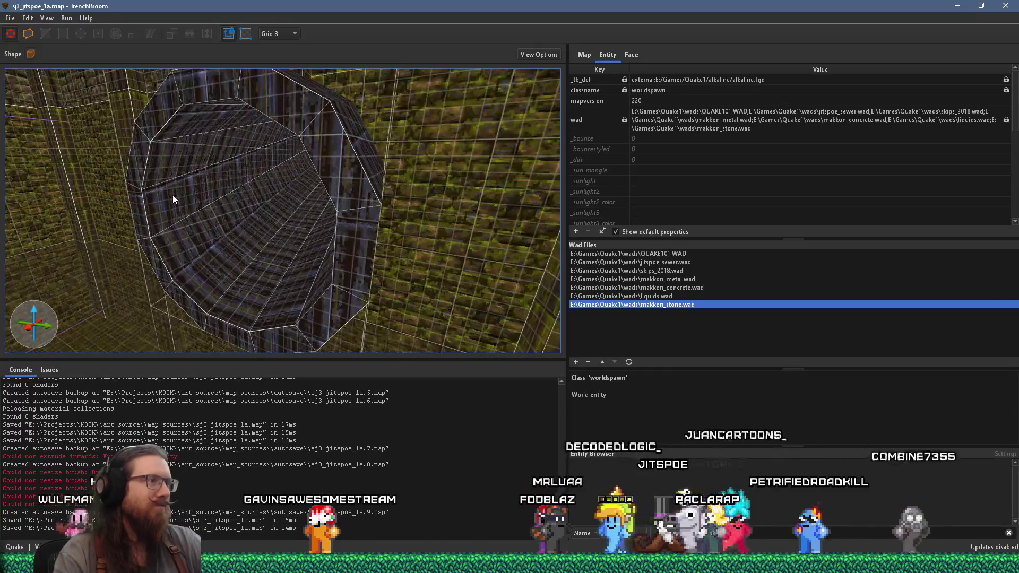
pyautogui.click(173, 195)
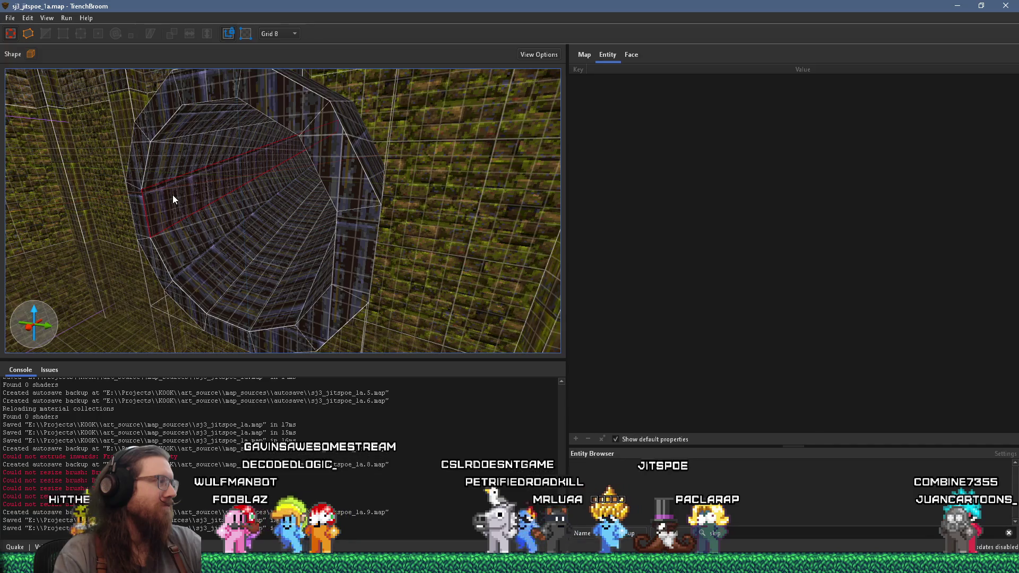
pyautogui.moveTo(174, 195)
pyautogui.mouseDown()
pyautogui.moveTo(323, 207)
pyautogui.moveTo(243, 240)
pyautogui.moveTo(221, 233)
pyautogui.moveTo(383, 253)
pyautogui.moveTo(364, 237)
pyautogui.moveTo(303, 223)
pyautogui.moveTo(272, 225)
pyautogui.moveTo(356, 228)
pyautogui.moveTo(286, 262)
pyautogui.moveTo(209, 265)
pyautogui.moveTo(303, 235)
pyautogui.moveTo(325, 237)
pyautogui.moveTo(348, 263)
pyautogui.moveTo(324, 242)
pyautogui.moveTo(331, 207)
pyautogui.moveTo(284, 187)
pyautogui.moveTo(254, 209)
pyautogui.mouseUp()
pyautogui.scroll(-3, 324, 242)
pyautogui.press('Escape')
pyautogui.scroll(-3, 352, 214)
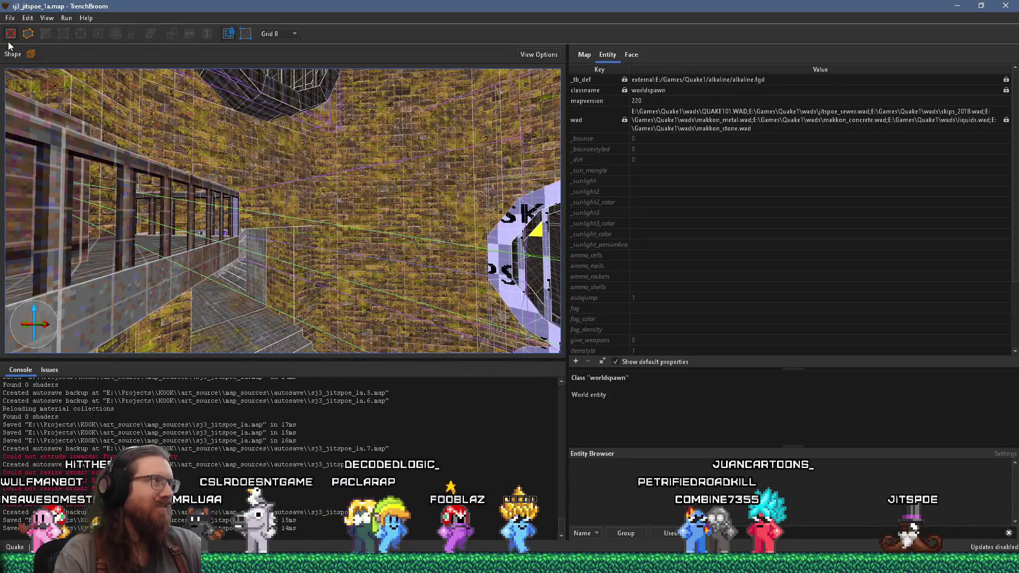
pyautogui.click(10, 17)
pyautogui.click(26, 70)
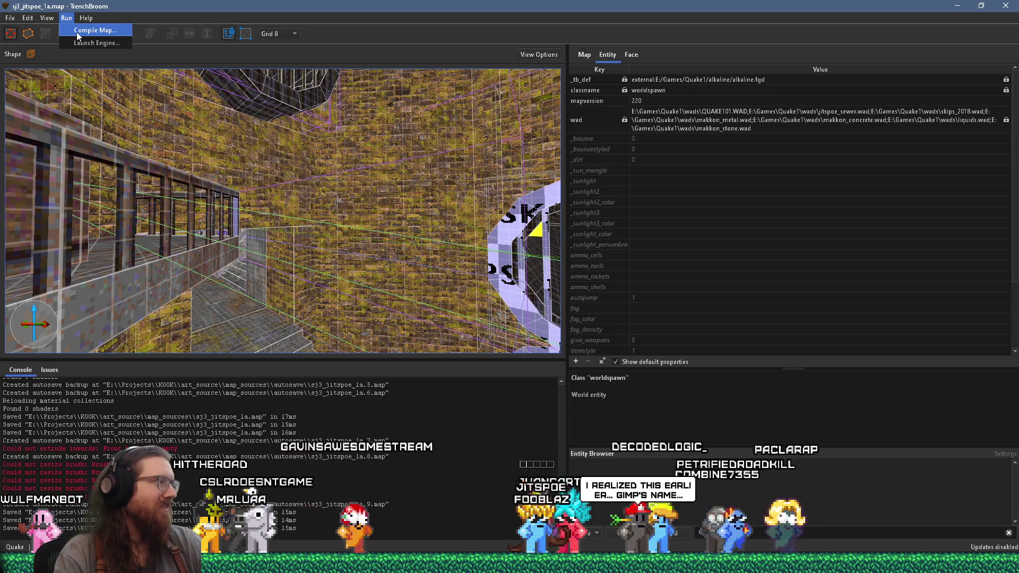
# Step: Compile sj3_jitspoe_1a with the alkaline dev profile and launch it in Ironwail
pyautogui.click(77, 32)
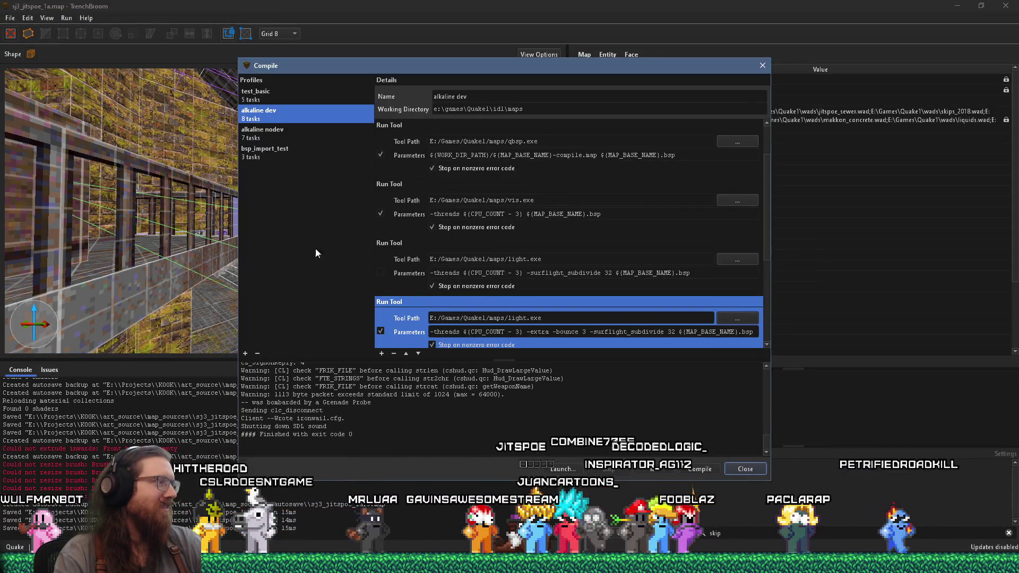
pyautogui.click(702, 472)
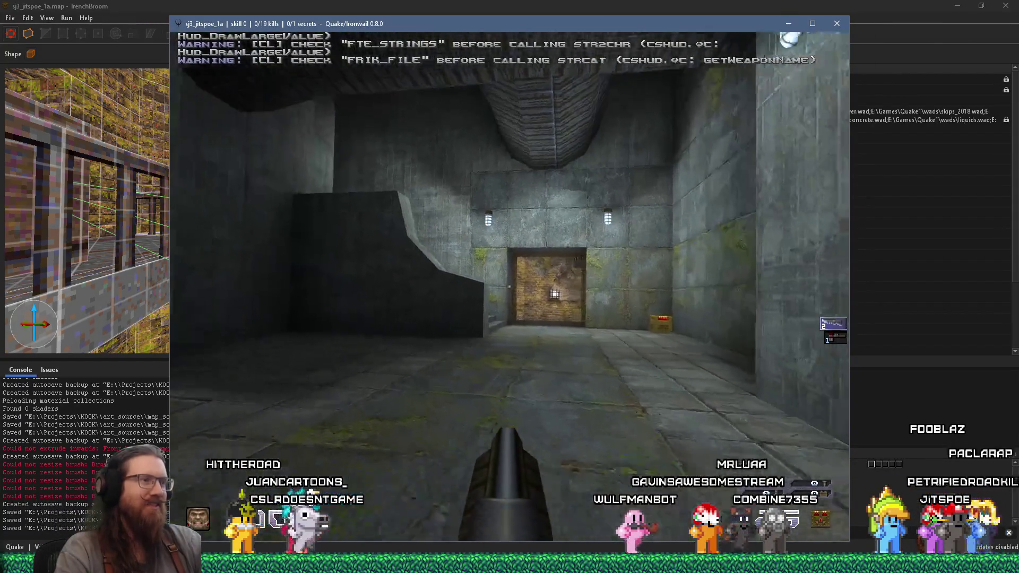
# Step: Walk up the stairs, trigger the door switch, reach the mossy room with 3 kills, and open the console
pyautogui.press('w')
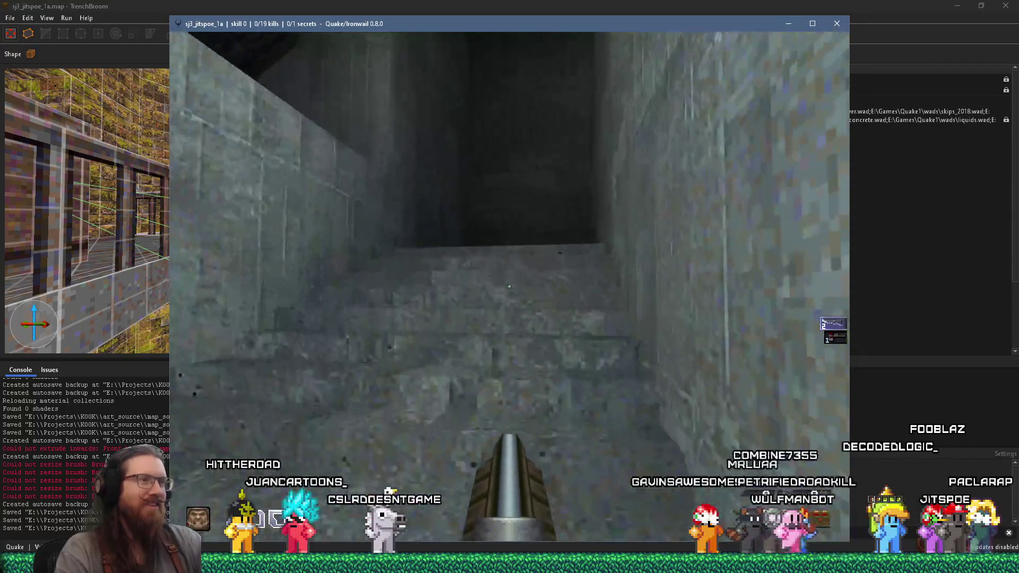
pyautogui.press('w')
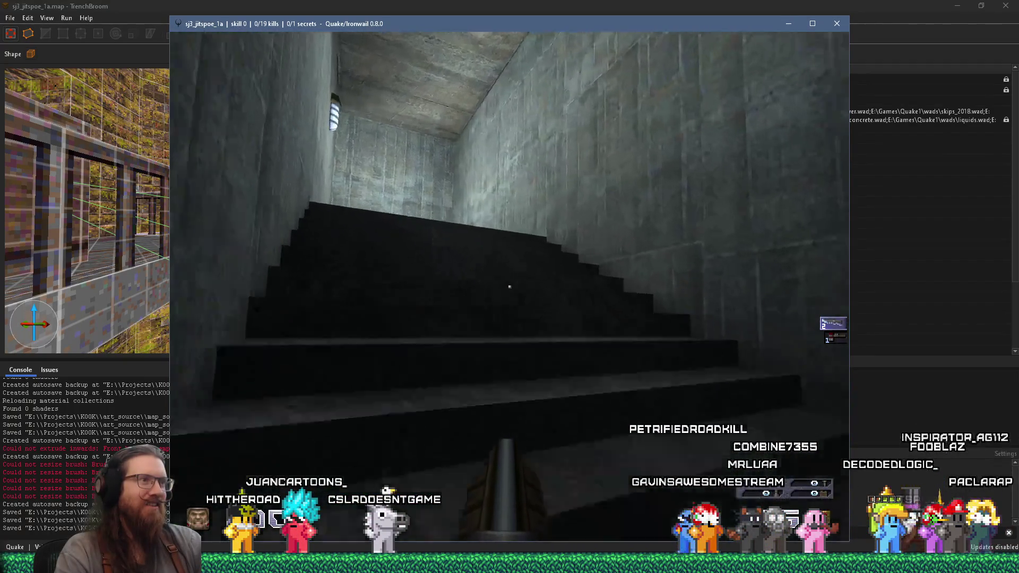
pyautogui.press('w')
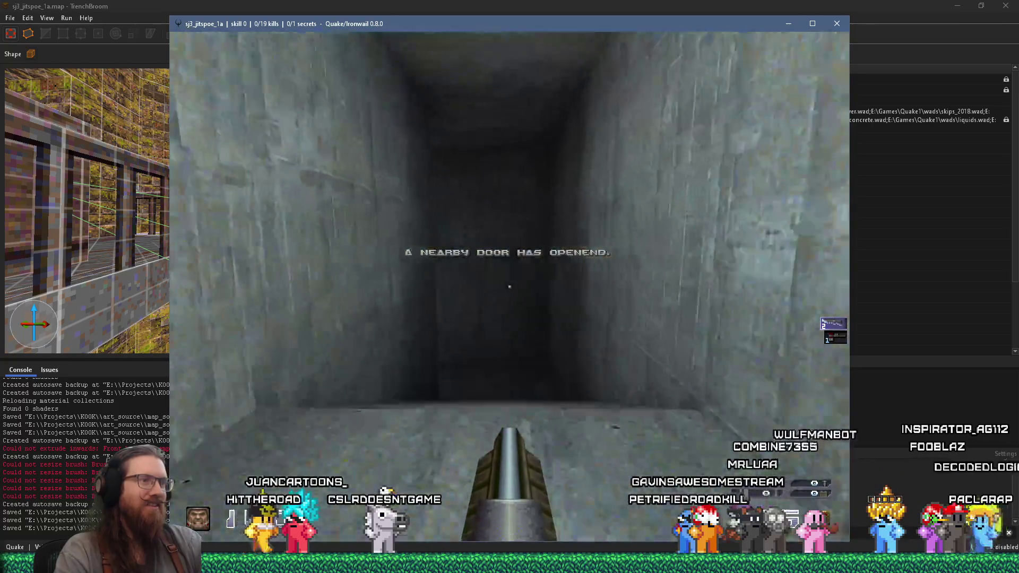
pyautogui.press('w')
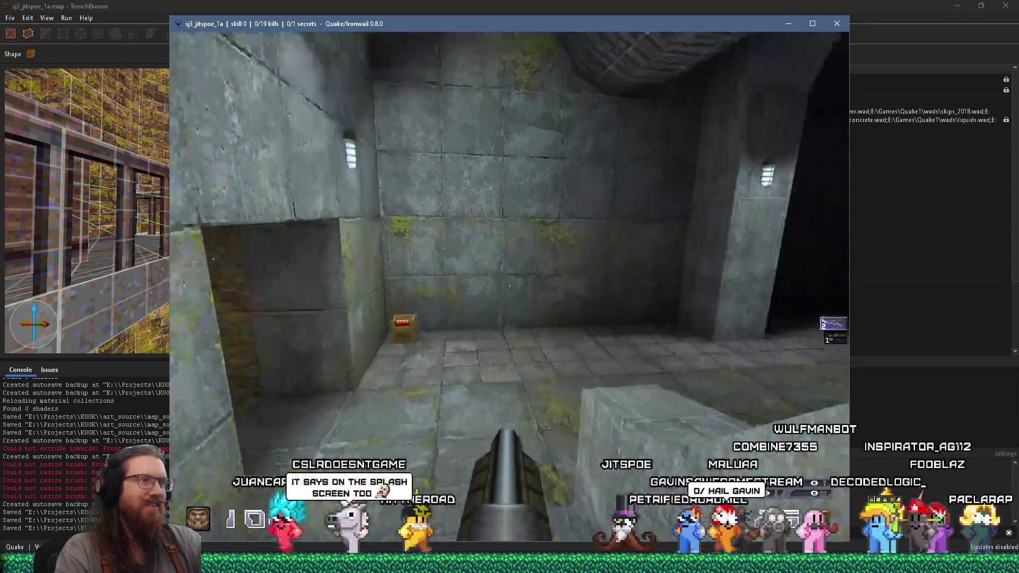
pyautogui.press('w')
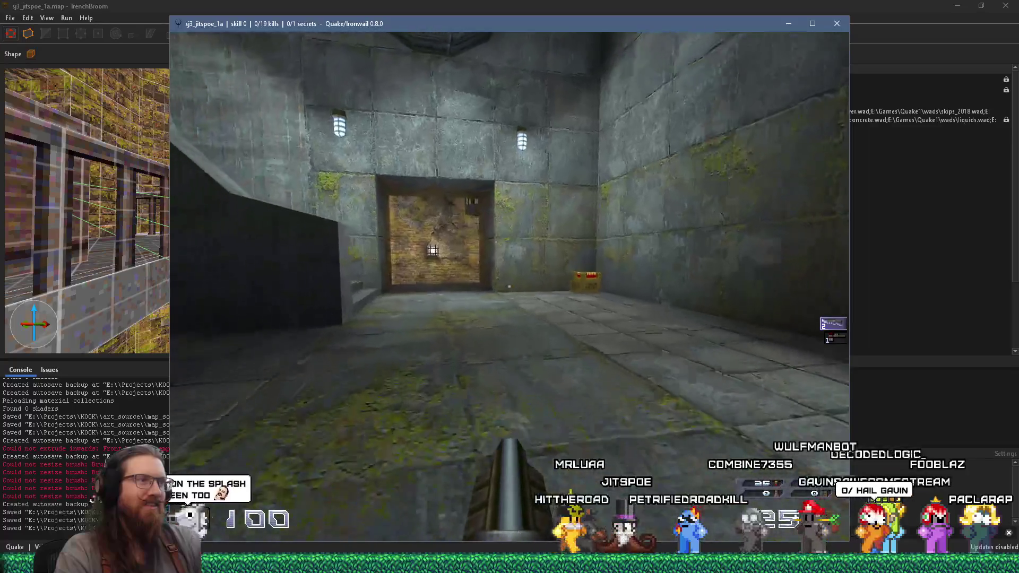
pyautogui.press('w')
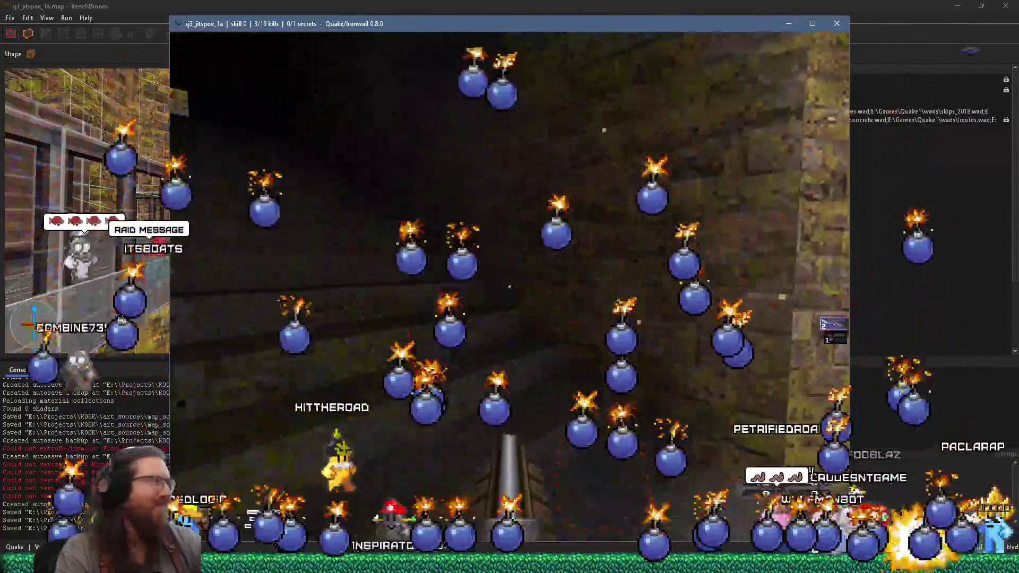
pyautogui.press('`')
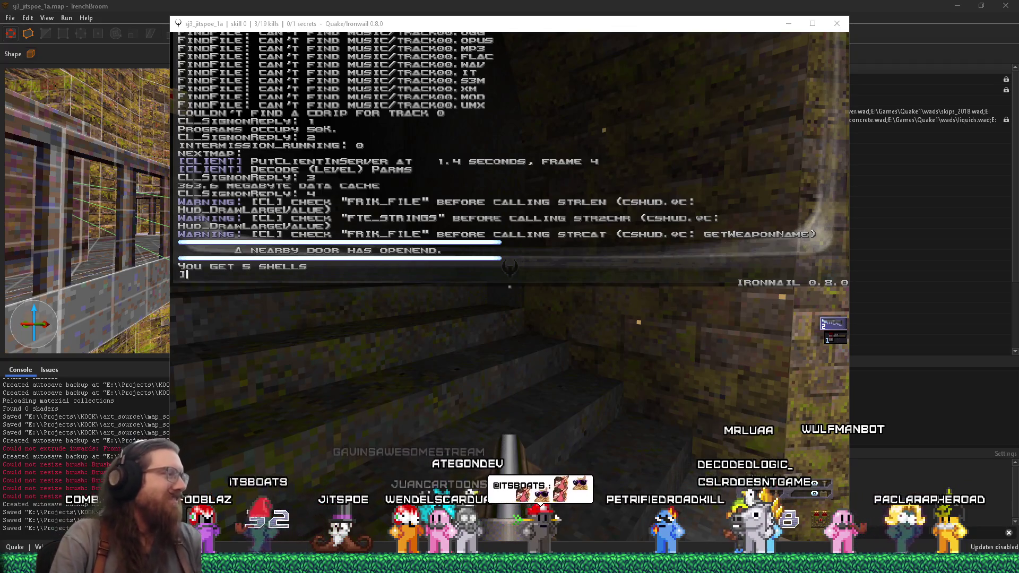
# Step: Close the console and climb the stairwell, reaching 5 kills and the 1/1 secret area
pyautogui.press('`')
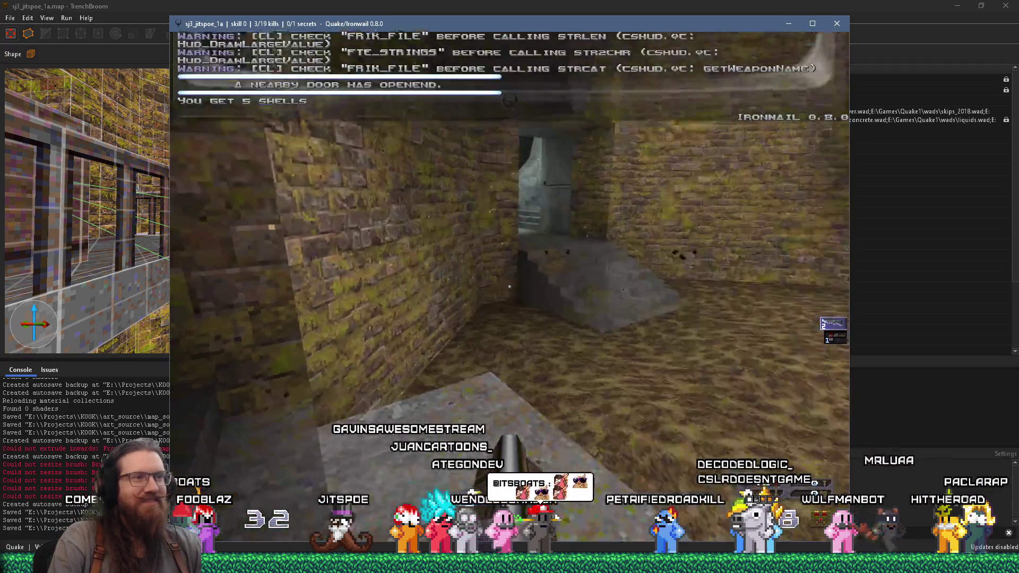
pyautogui.press('w')
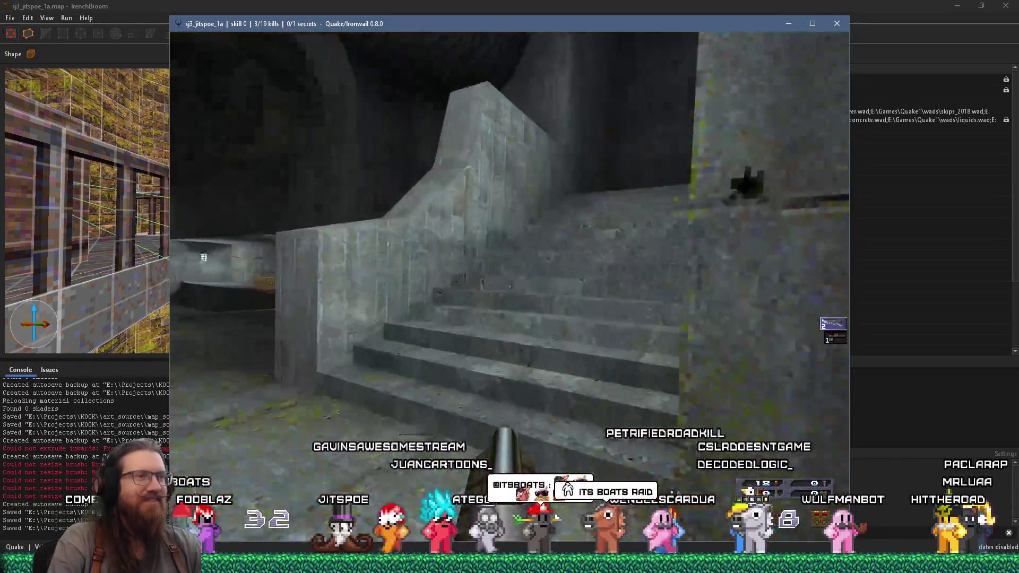
pyautogui.press('w')
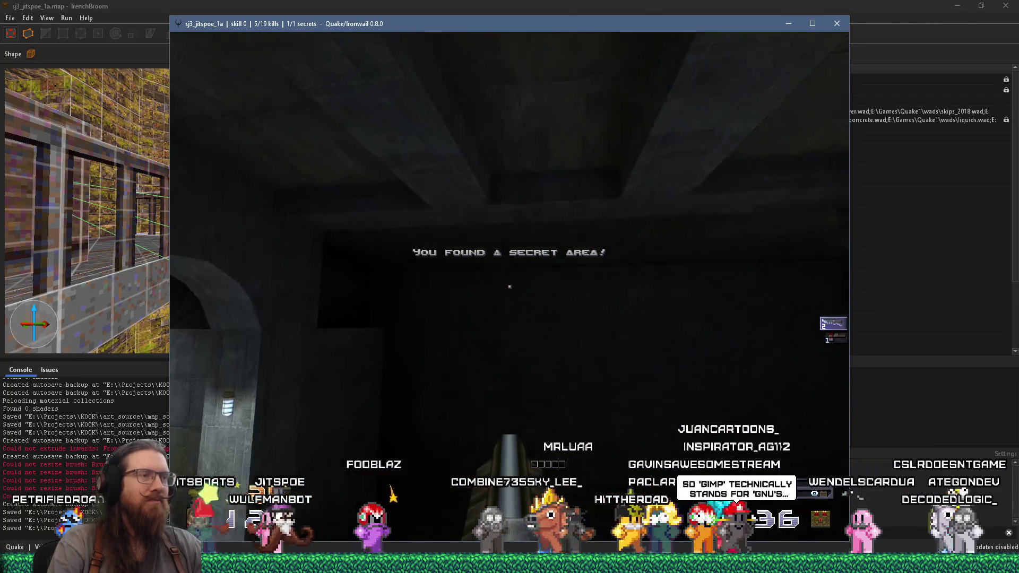
# Step: Walk from the secret area through the lit room and stair corridor up to the mossy room's tall shaft
pyautogui.press('w')
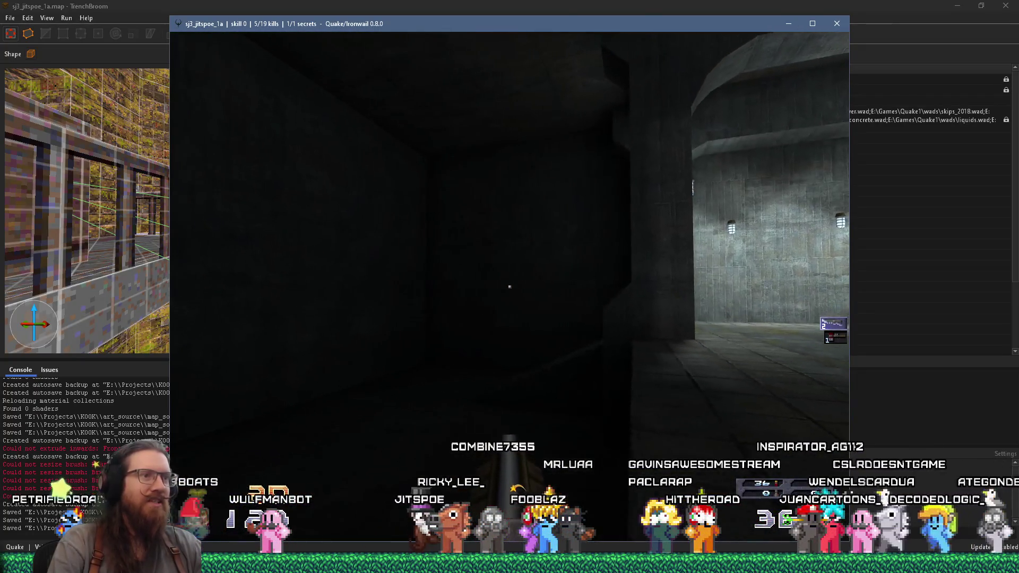
pyautogui.press('w')
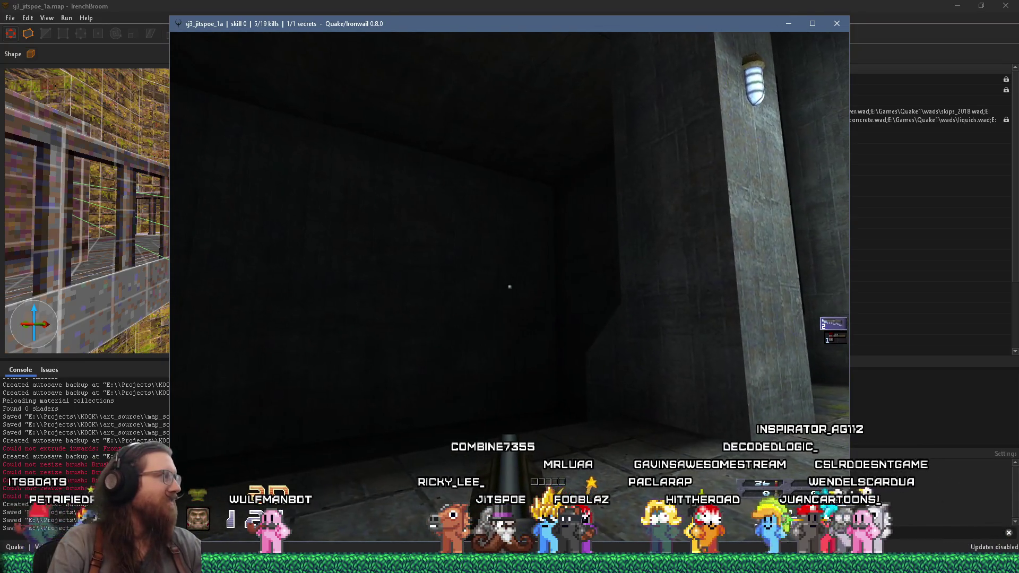
pyautogui.press('a')
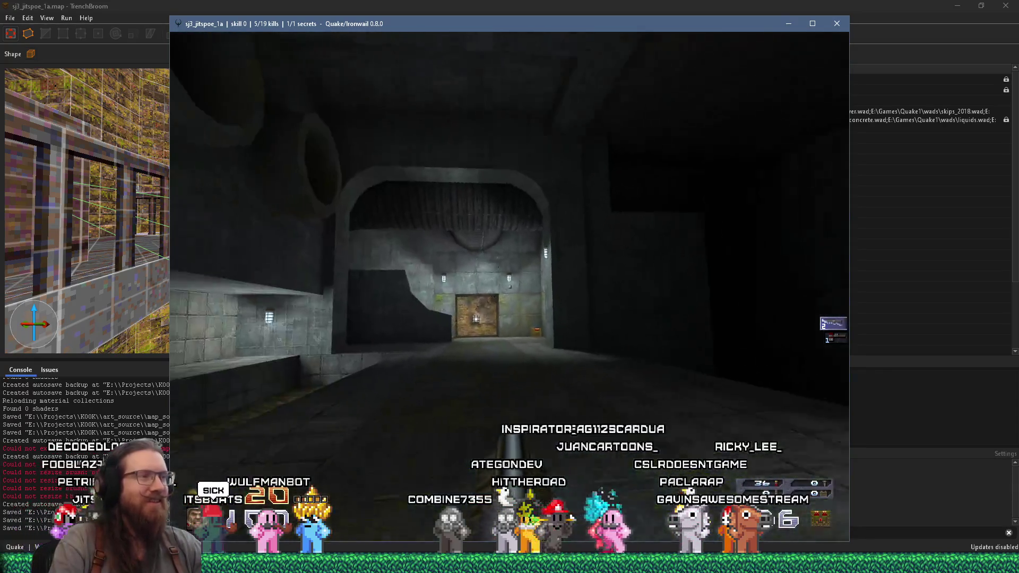
pyautogui.press('w')
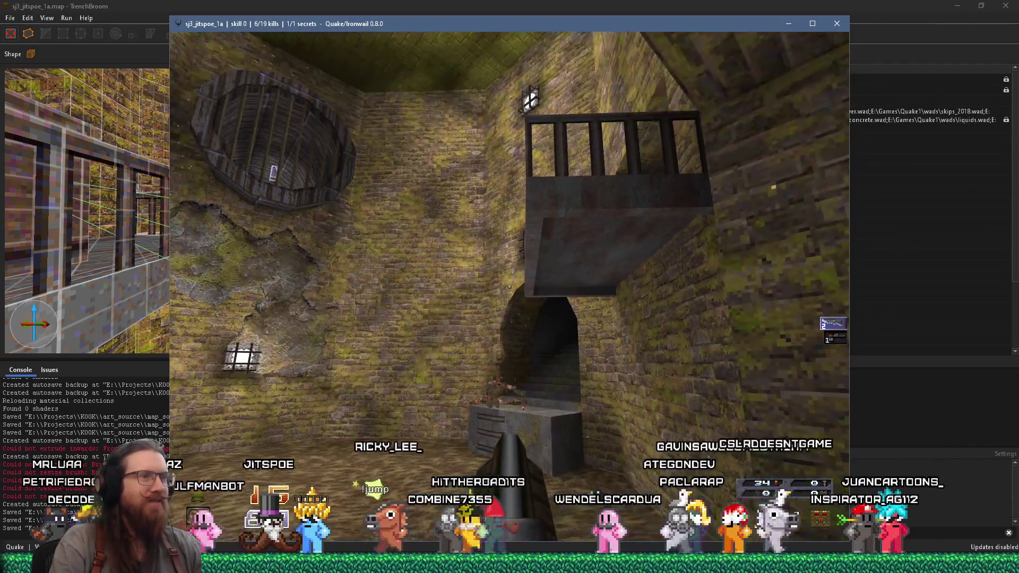
pyautogui.press('a')
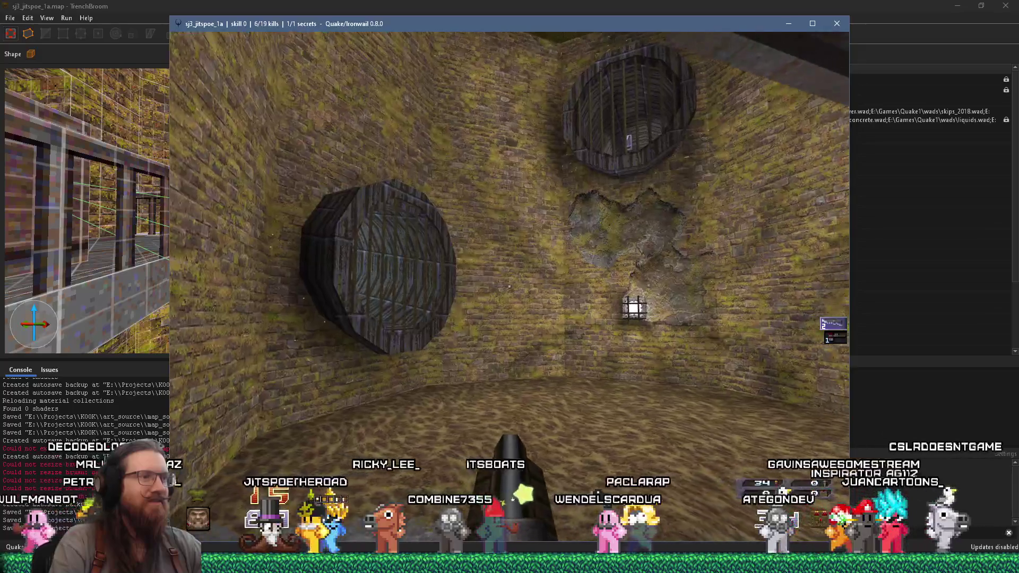
pyautogui.press('a')
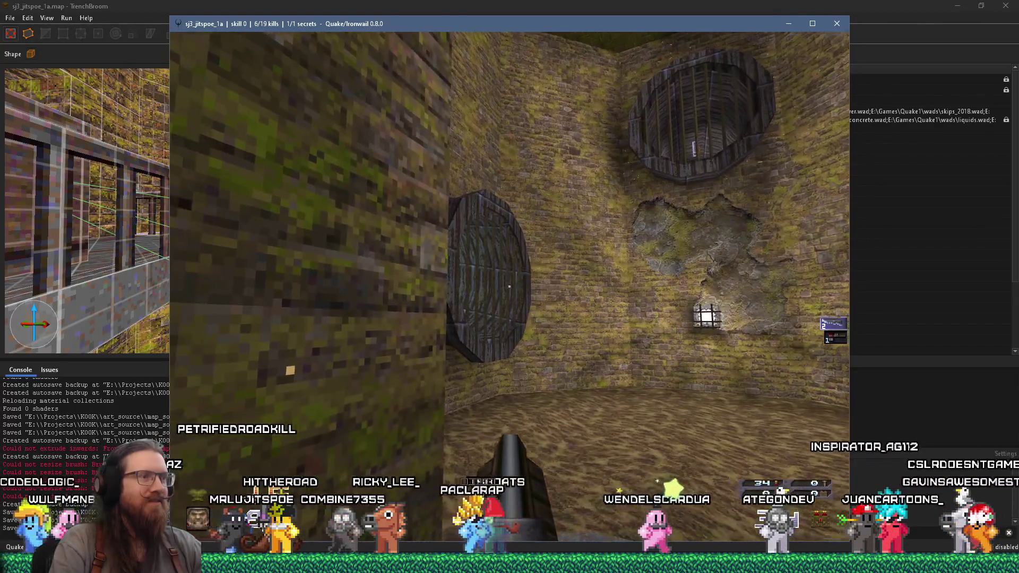
pyautogui.press('s')
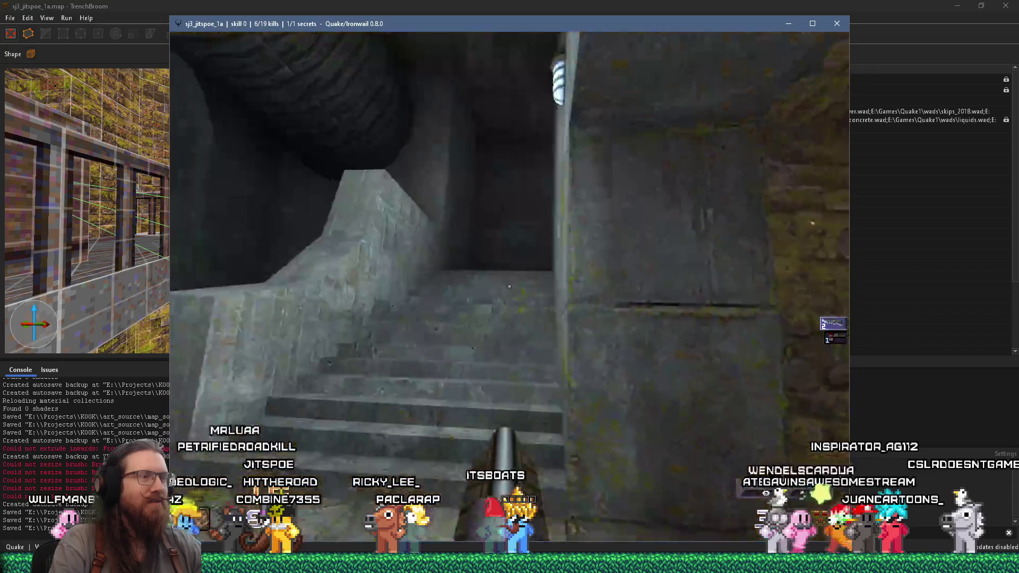
pyautogui.press('w')
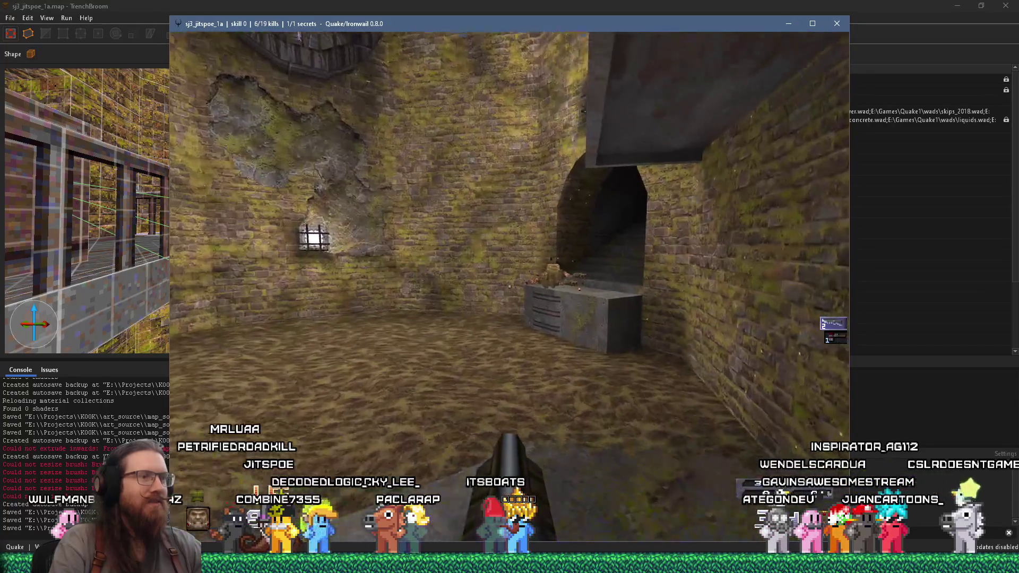
pyautogui.press('w')
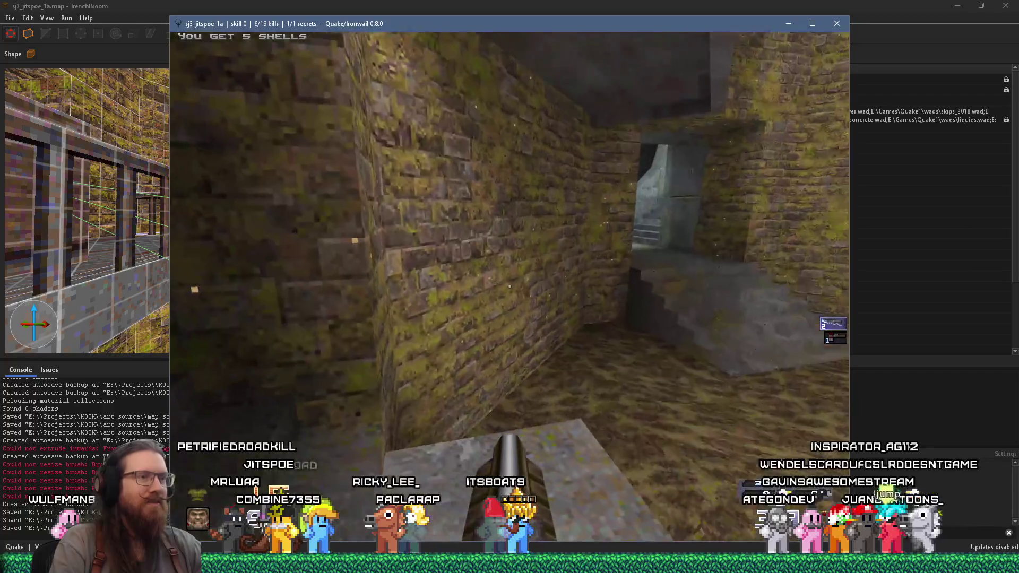
pyautogui.press('w')
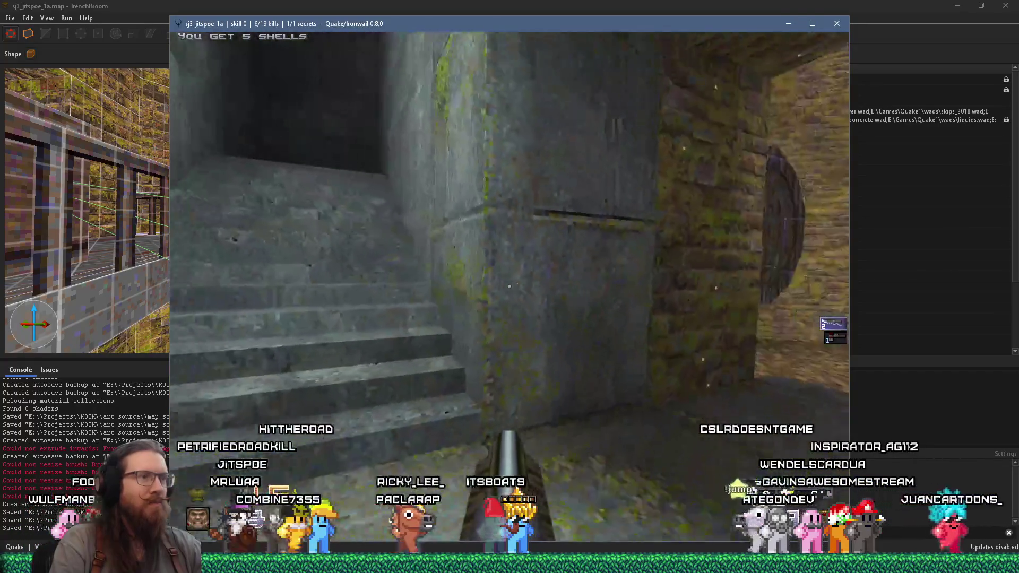
pyautogui.press('w')
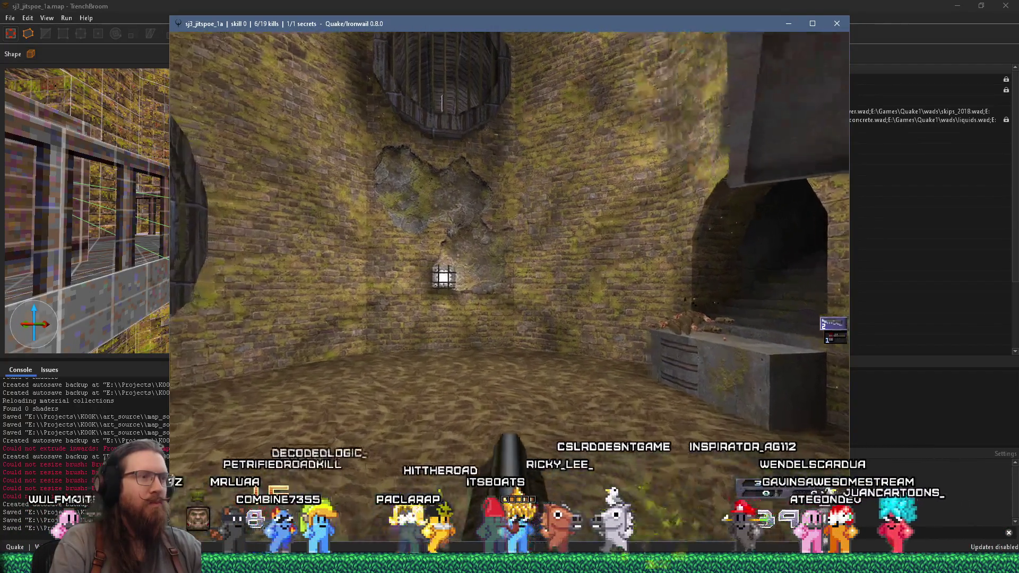
# Step: Explore the dark arched tunnel, brick alcove and round wooden grate, then open the console
pyautogui.press('w')
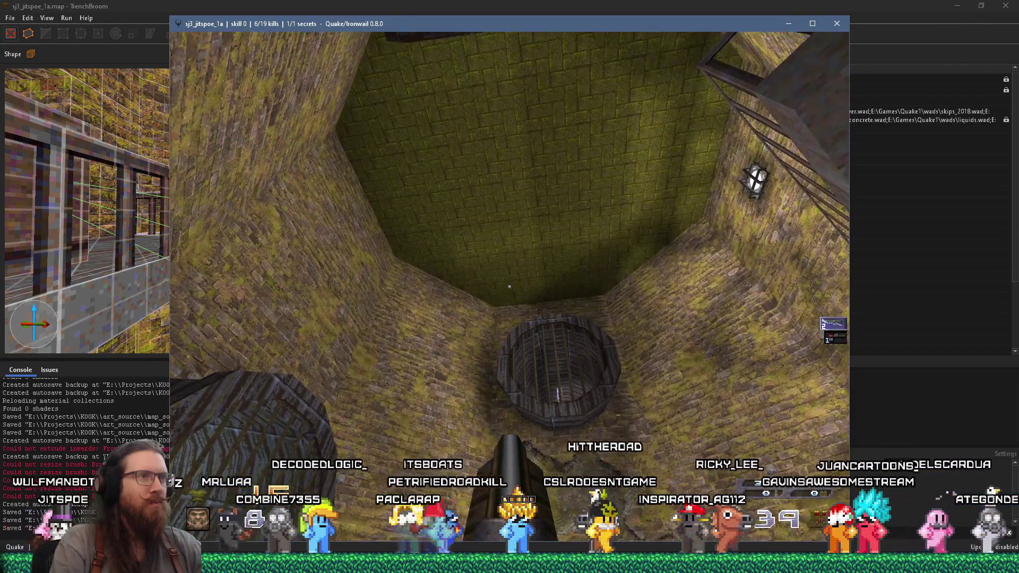
pyautogui.press('w')
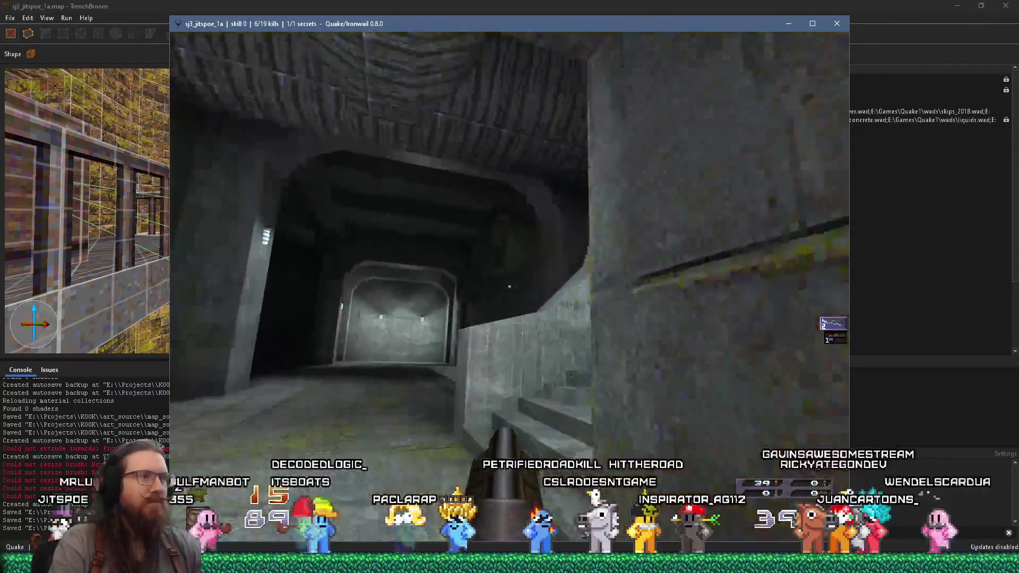
pyautogui.press('w')
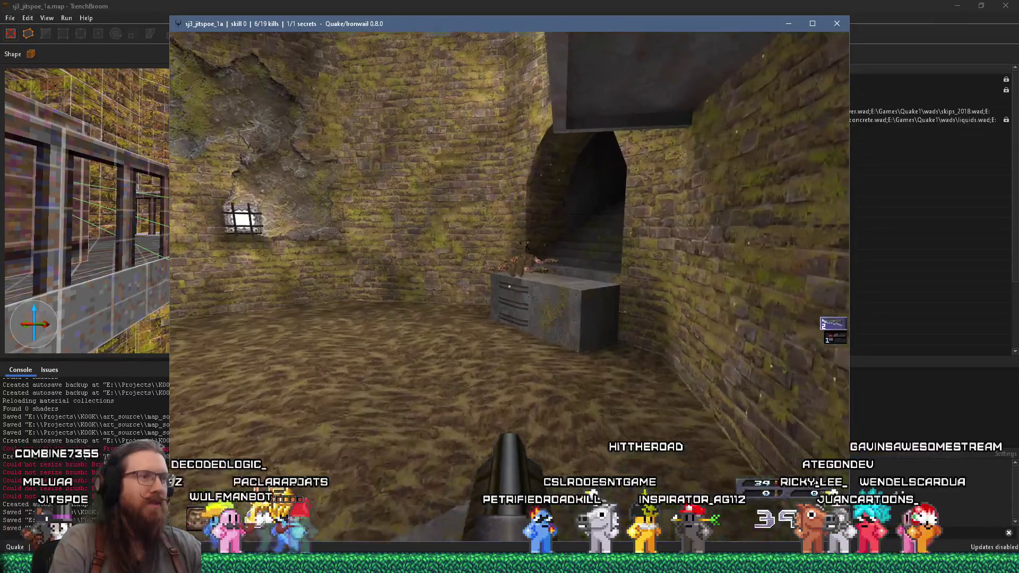
pyautogui.press('w')
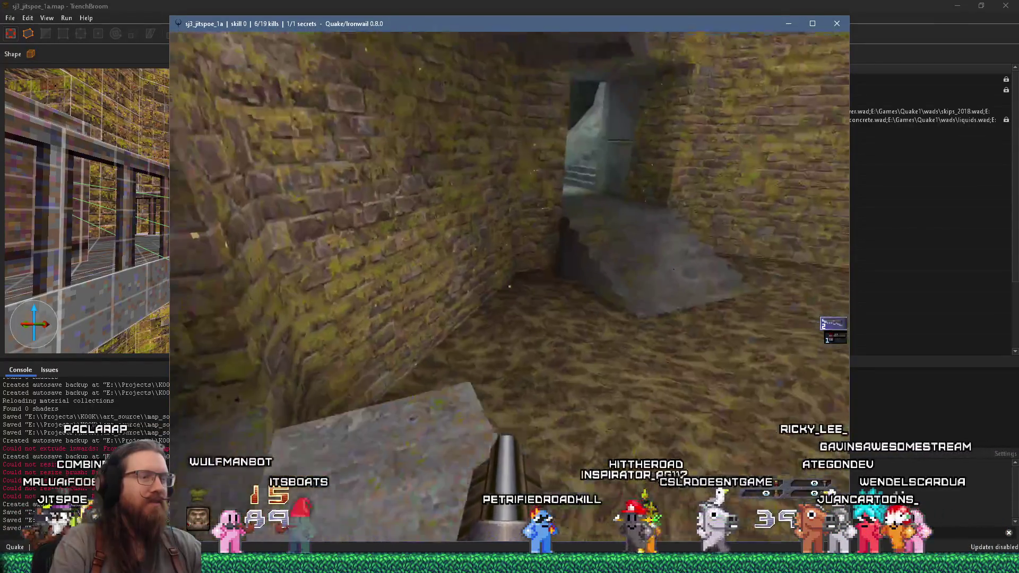
pyautogui.press('w')
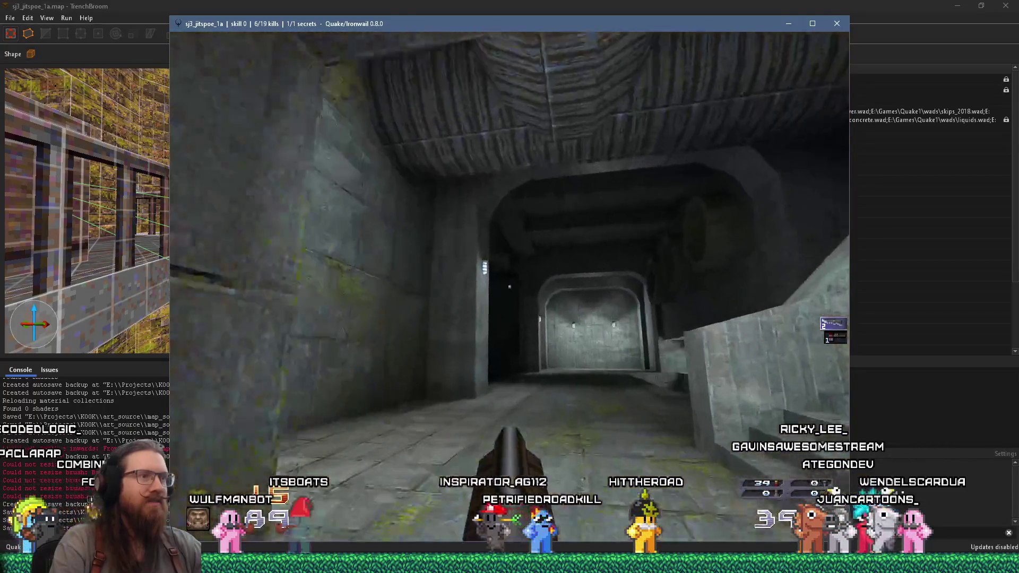
pyautogui.press('w')
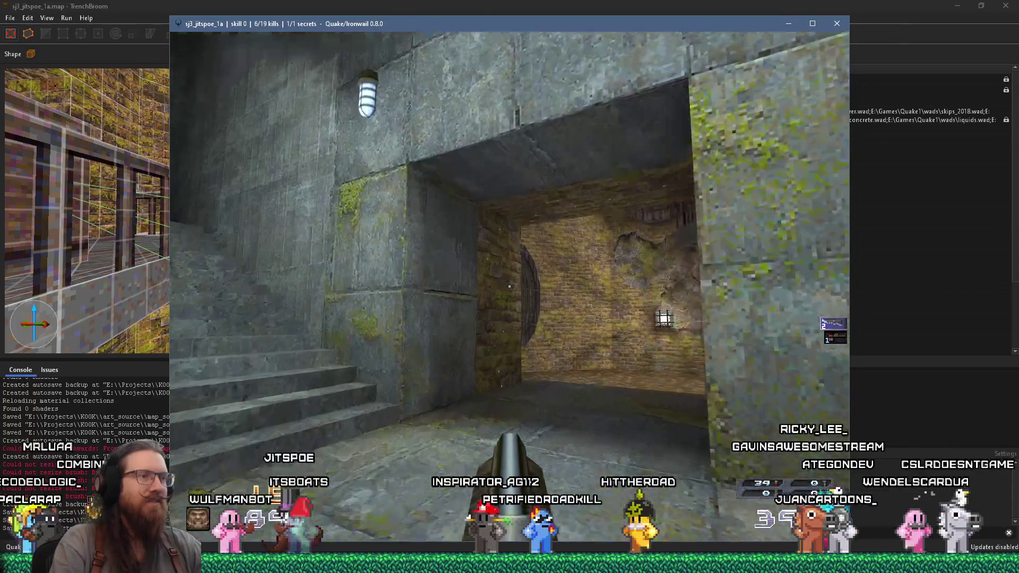
pyautogui.press('w')
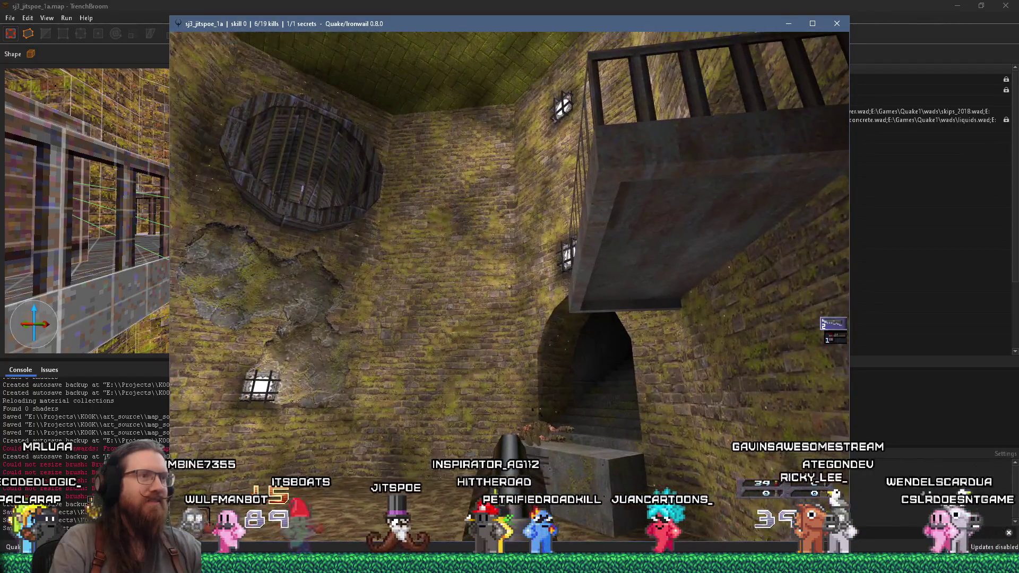
pyautogui.press('a')
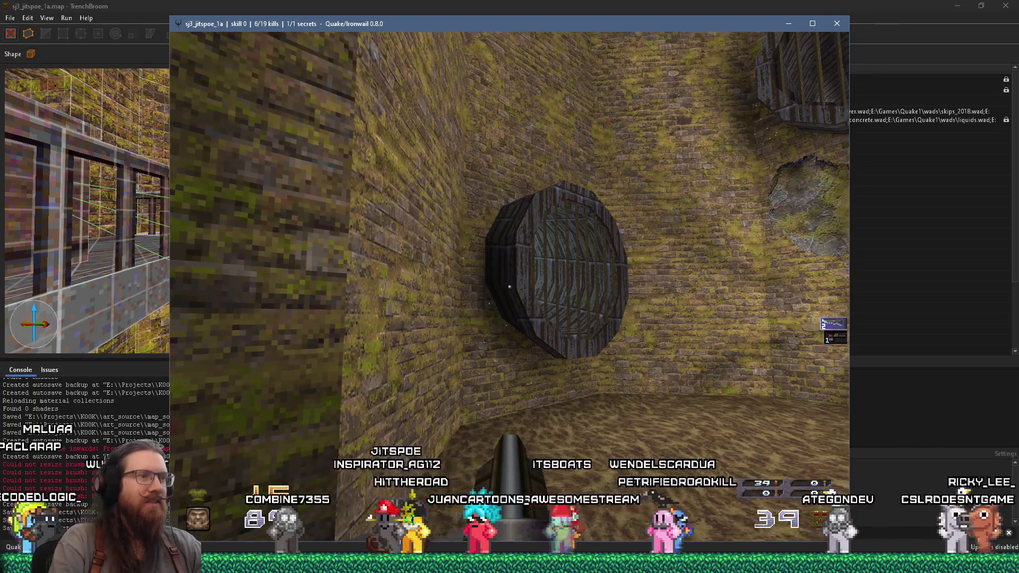
pyautogui.press('w')
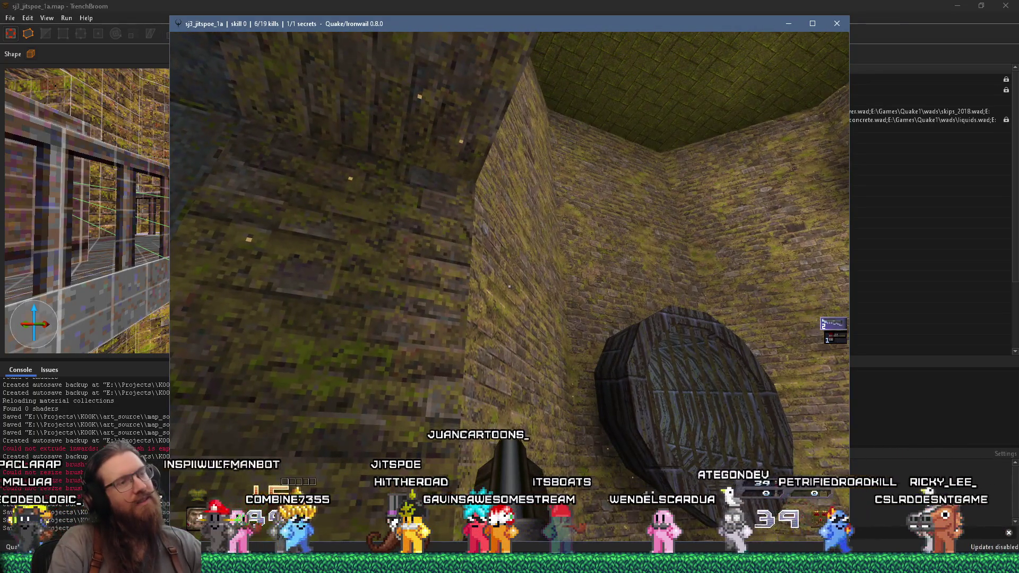
pyautogui.moveTo(510, 287)
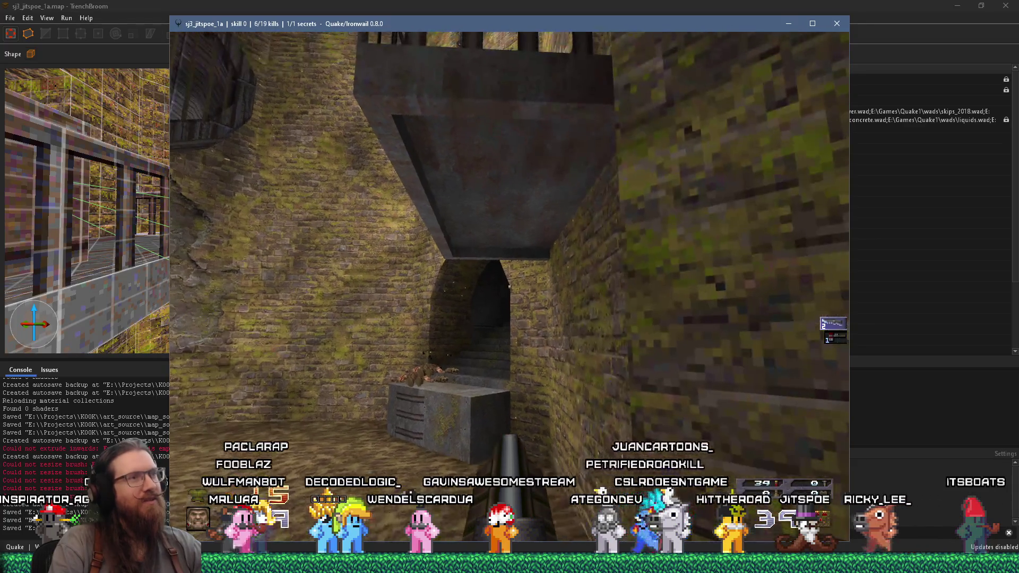
pyautogui.press('s')
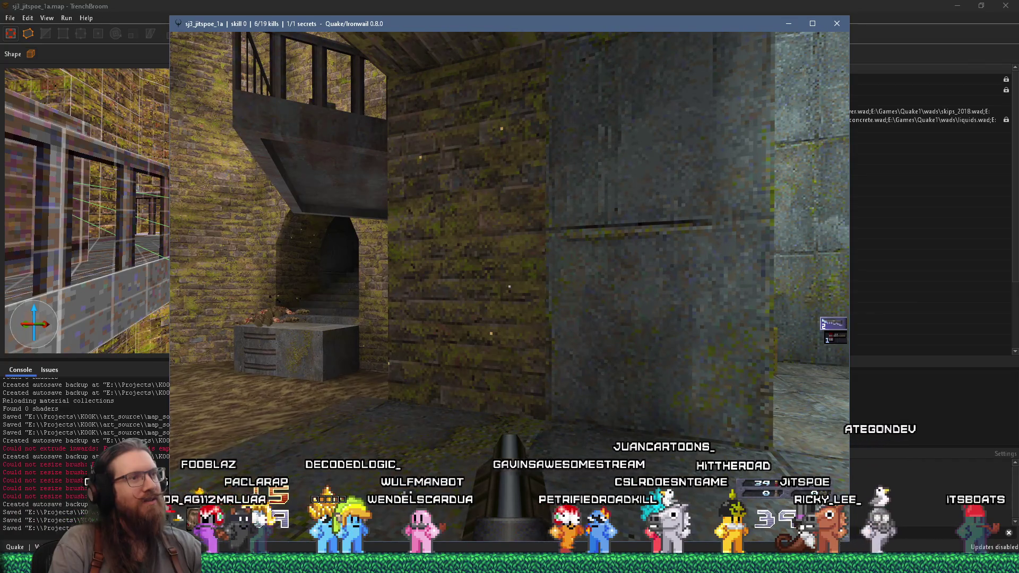
pyautogui.press('w')
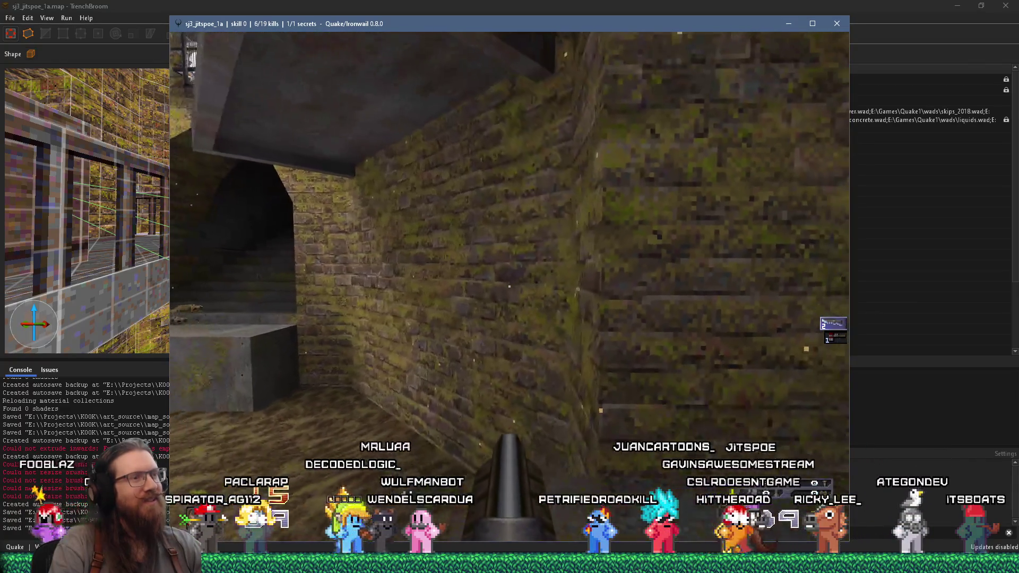
pyautogui.press('w')
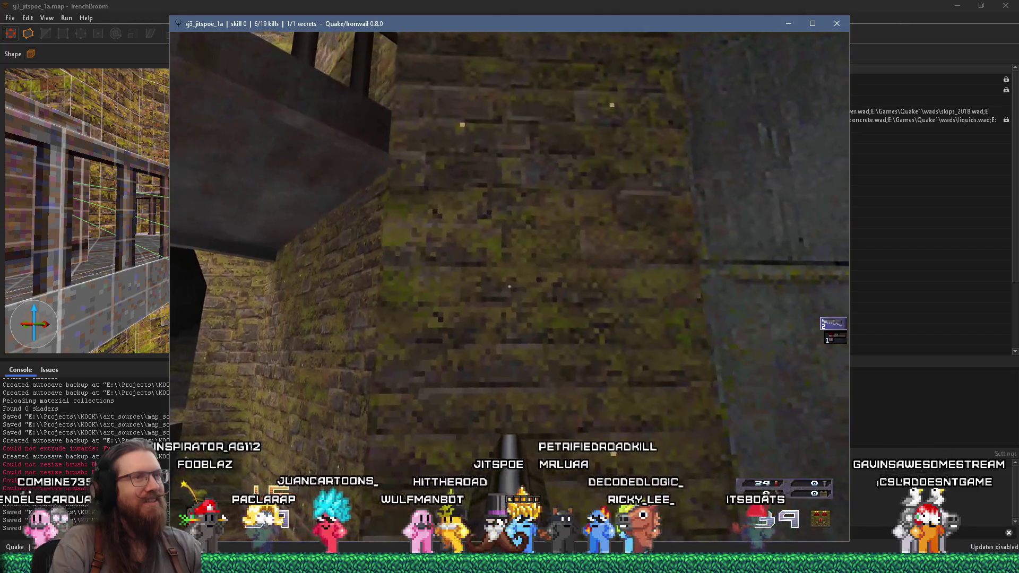
pyautogui.press('`')
# Step: Exit Quake with the quit command
pyautogui.write('qu')
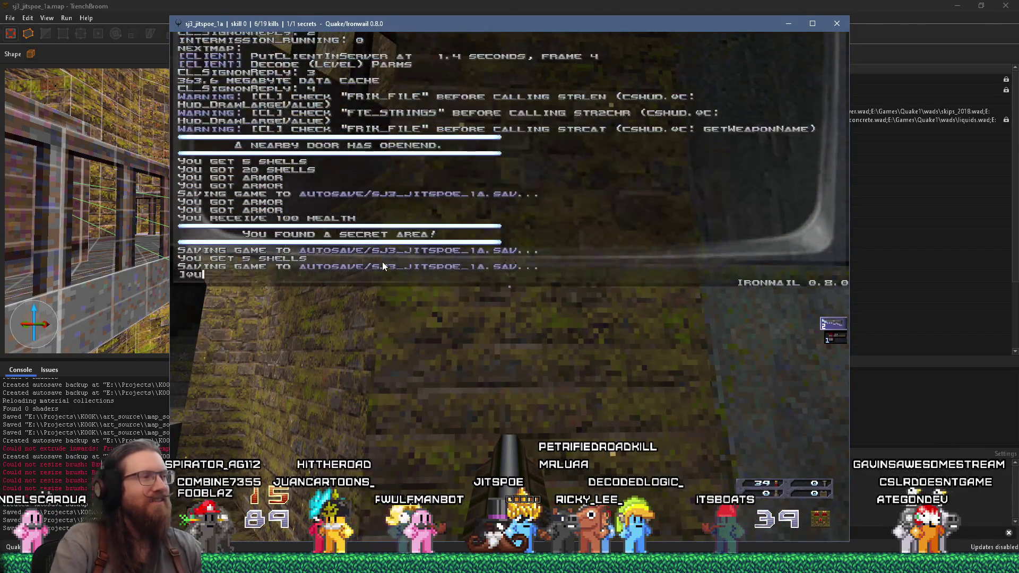
pyautogui.write('it')
pyautogui.press('Return')
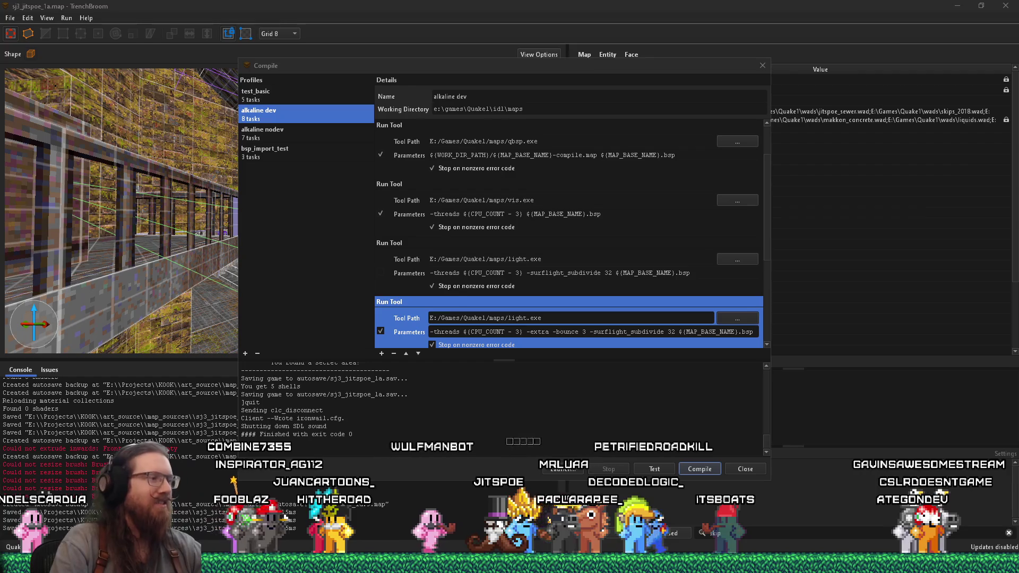
pyautogui.moveTo(509, 564)
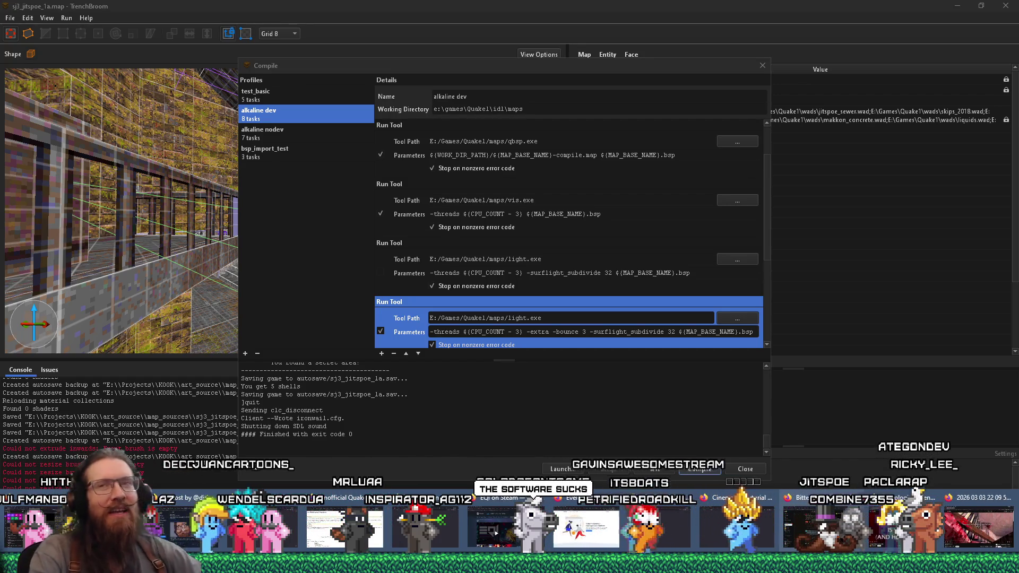
# Step: Close TrenchBroom's compile settings and launch the KOOK game from the Godot editor
pyautogui.click(725, 75)
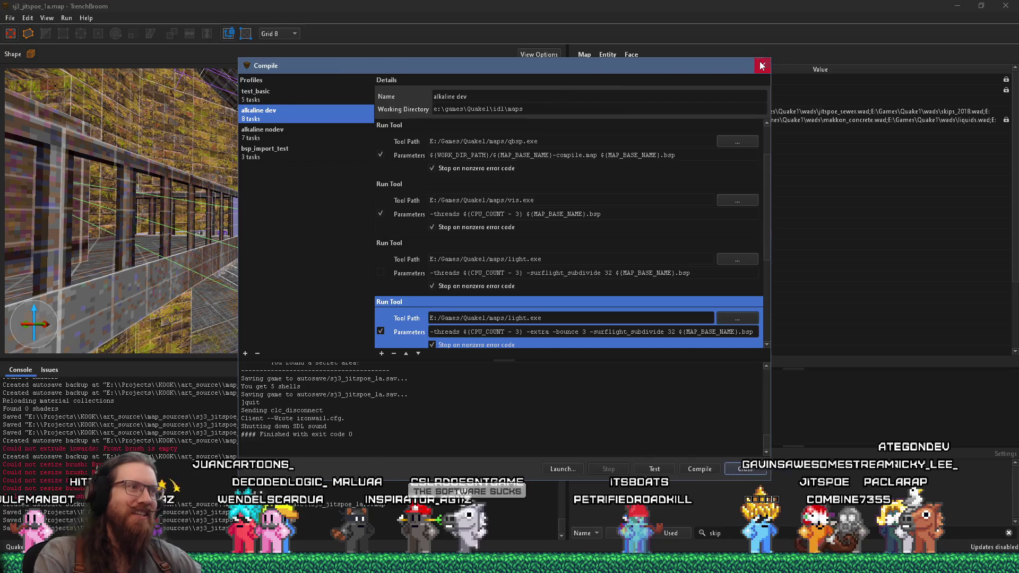
pyautogui.click(762, 65)
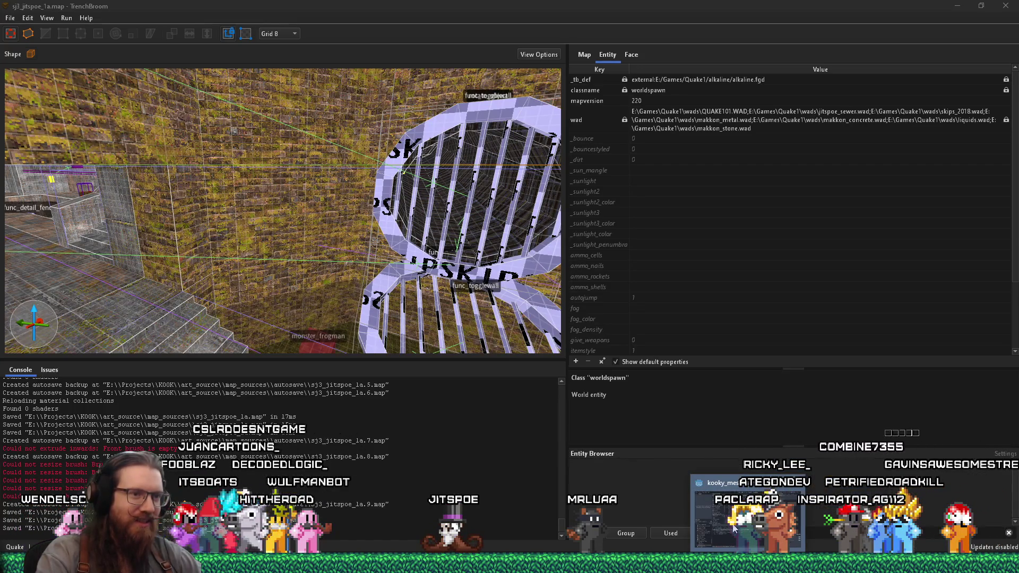
pyautogui.click(748, 541)
pyautogui.click(869, 19)
pyautogui.write('map sewe')
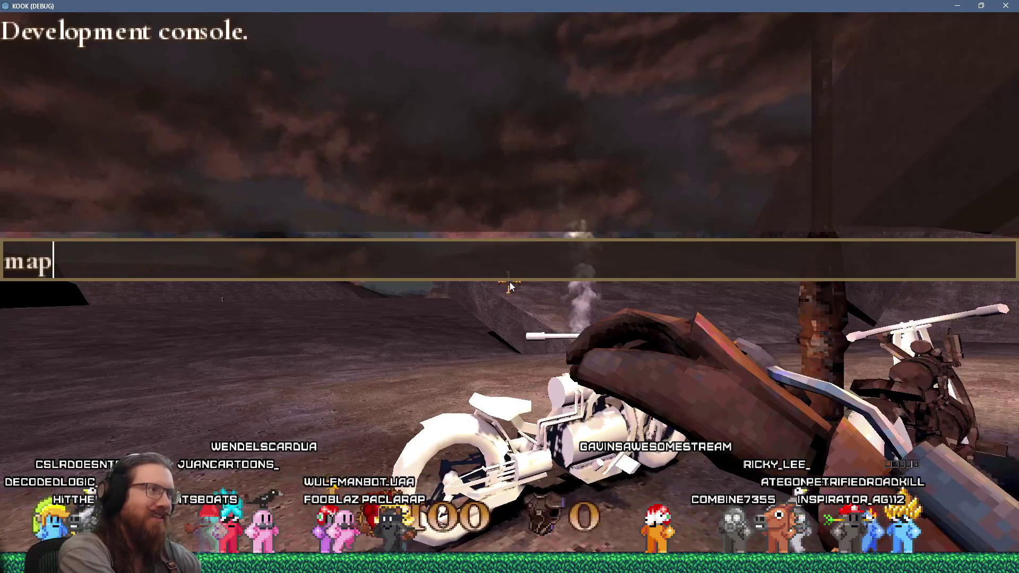
# Step: Load the map with 'map sewer', climb the staircase and shoot the enemies with the revolver
pyautogui.write('r')
pyautogui.press('Return')
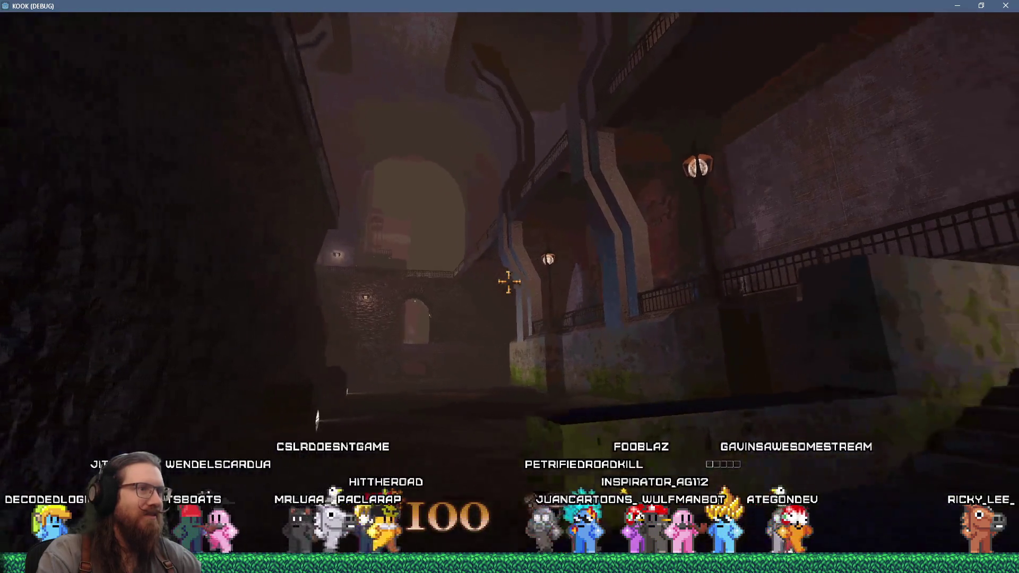
pyautogui.press('w')
pyautogui.press('w')
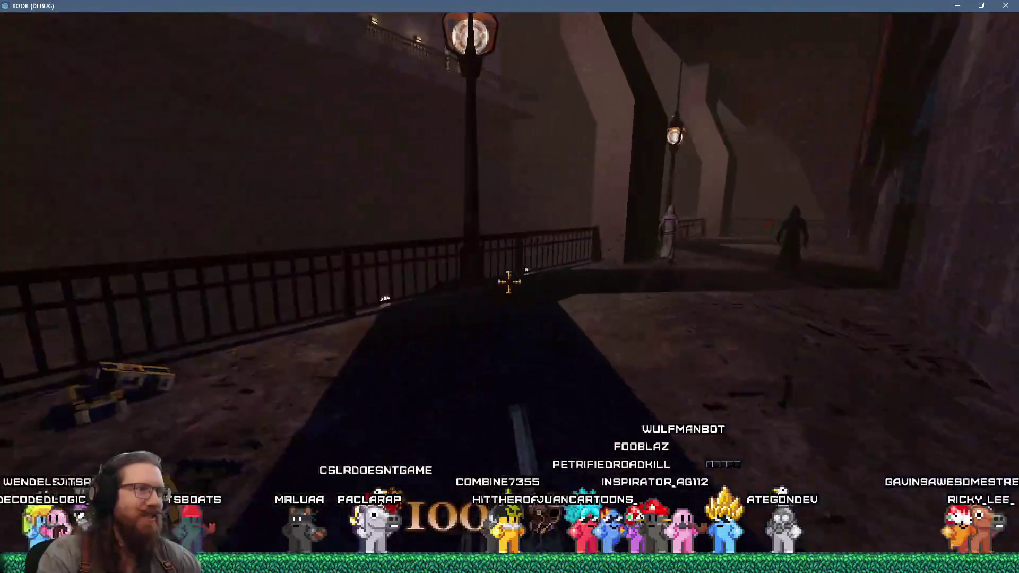
pyautogui.click(509, 281)
pyautogui.click(508, 281)
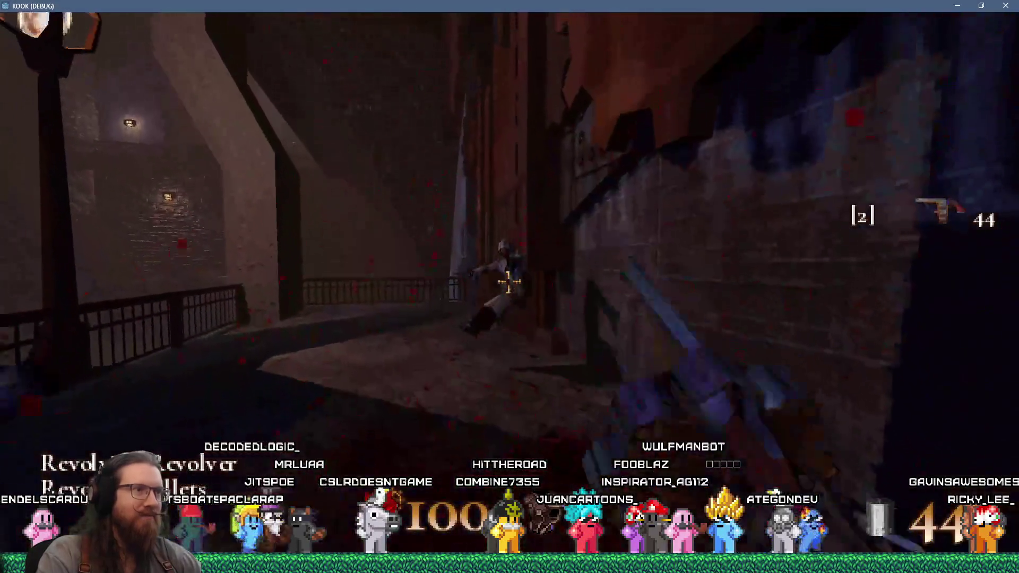
pyautogui.click(509, 282)
# Step: Move past the railing into the dark area and shoot at the flying fish
pyautogui.press('w')
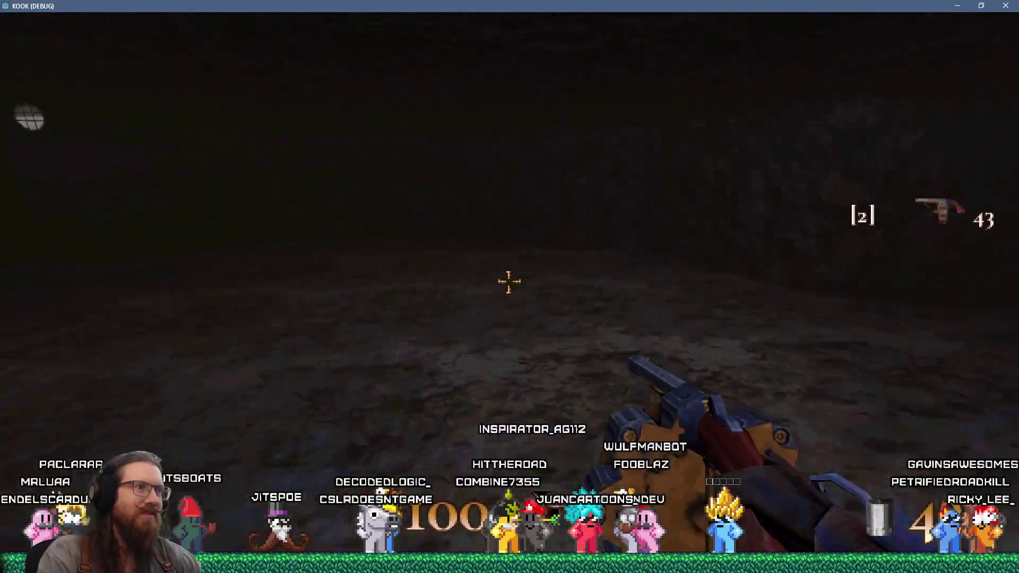
pyautogui.click(508, 281)
pyautogui.click(509, 281)
pyautogui.press('w')
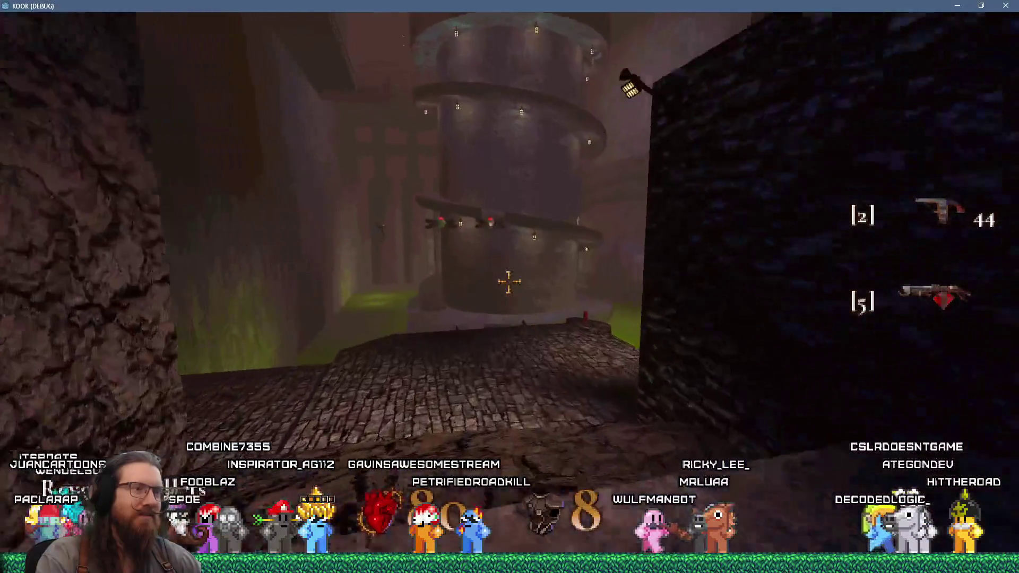
# Step: Switch to weapon 2 and walk down the corridor toward the stone tower
pyautogui.press('s')
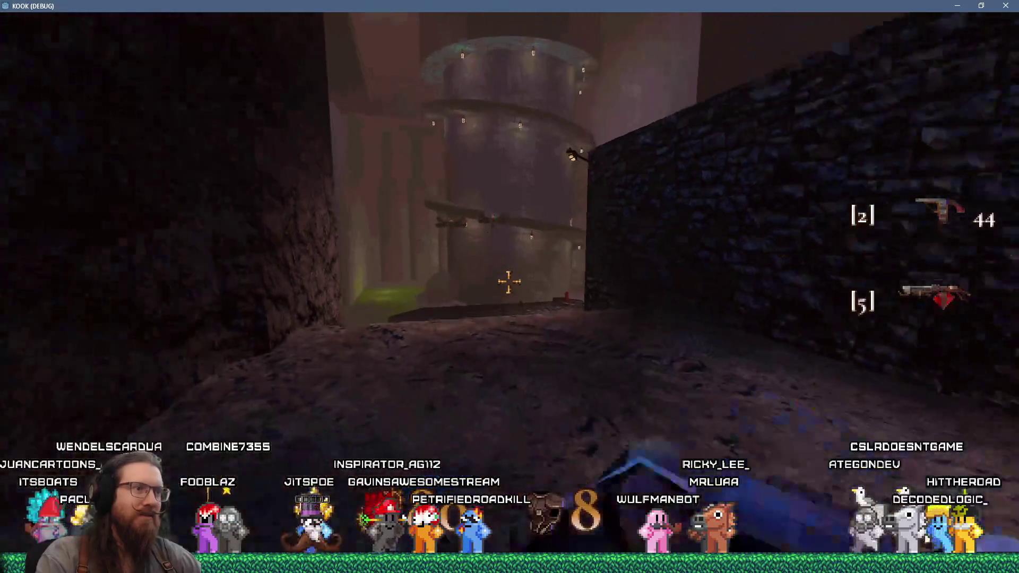
pyautogui.press('a')
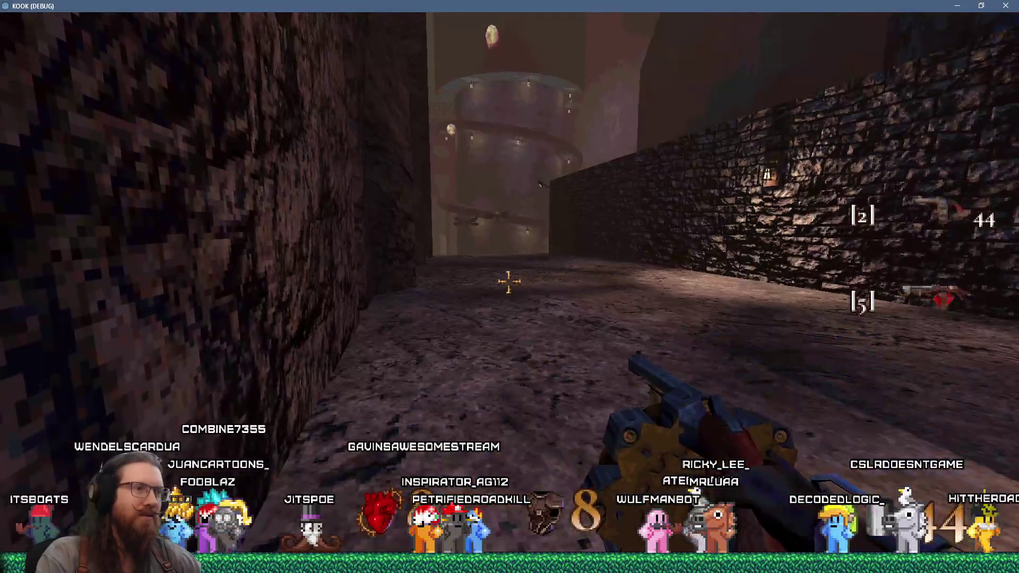
pyautogui.press('2')
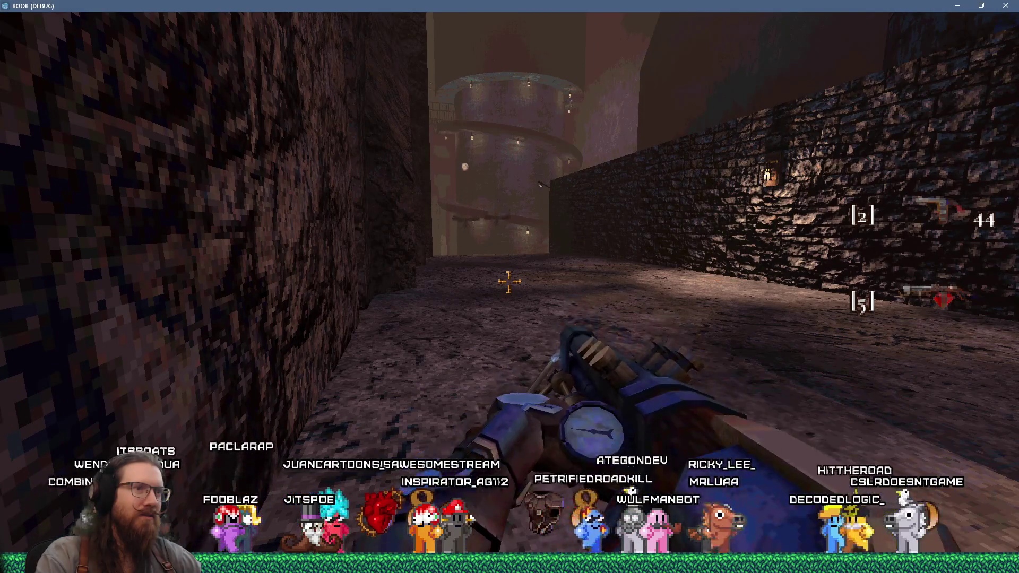
pyautogui.press('w')
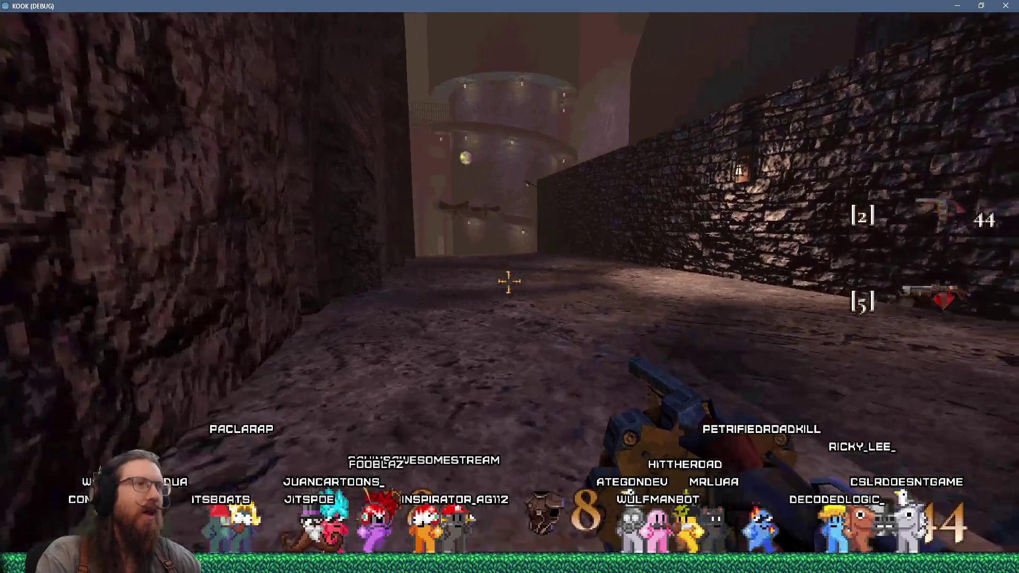
pyautogui.press('a')
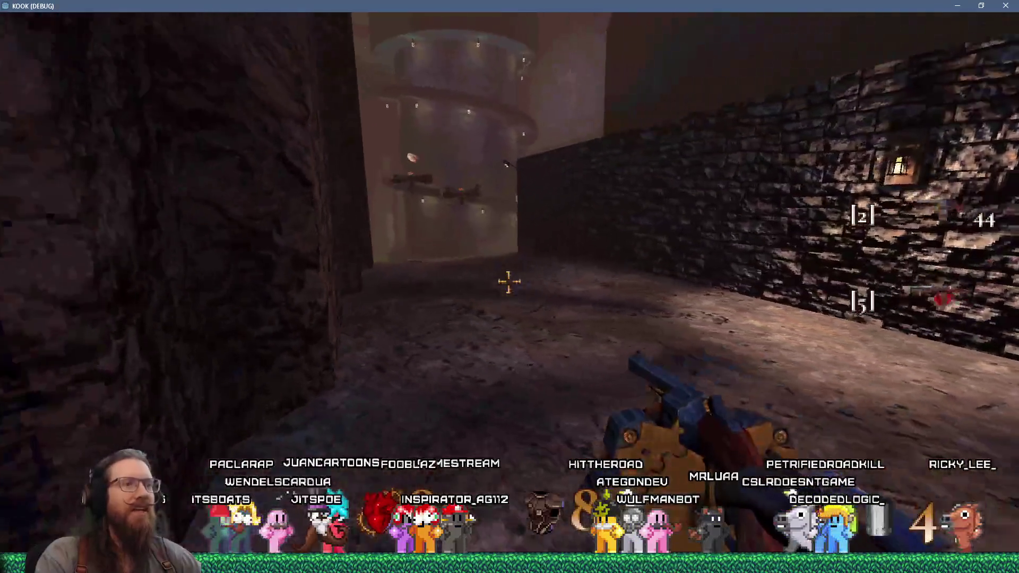
pyautogui.press('w')
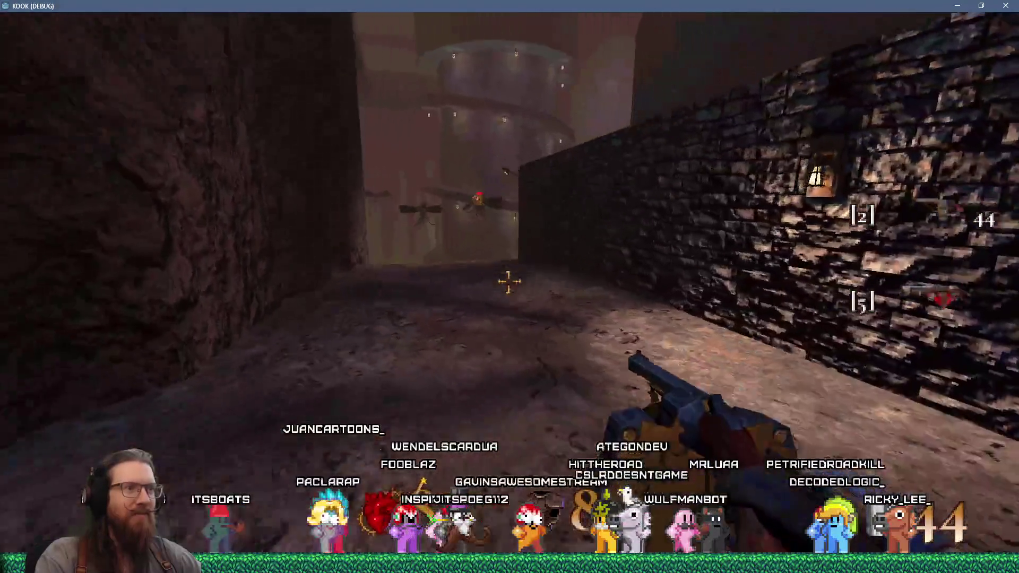
pyautogui.press('a')
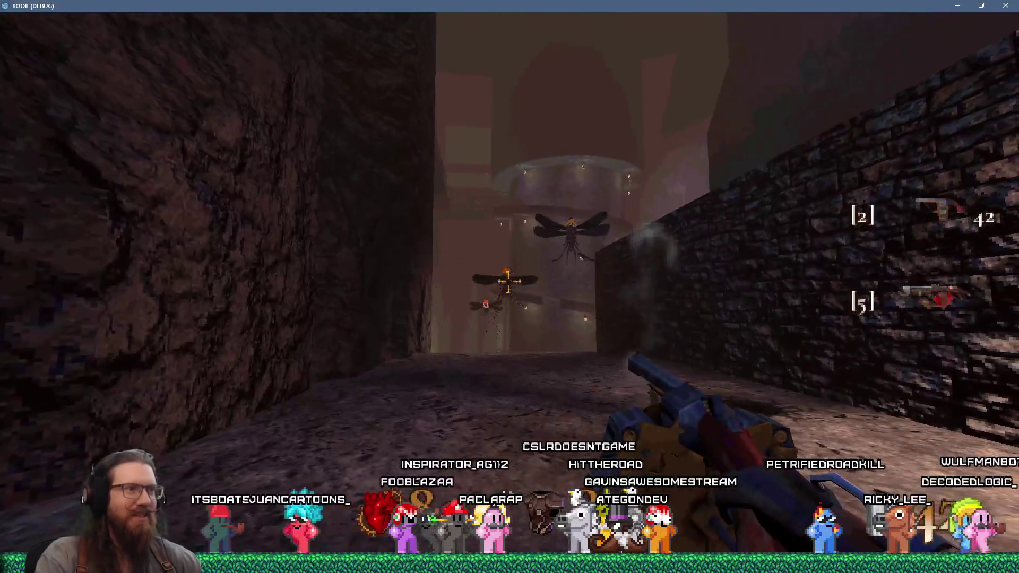
# Step: Pause the game and bring up Settings > Controls
pyautogui.press('Escape')
pyautogui.click(575, 345)
pyautogui.click(522, 336)
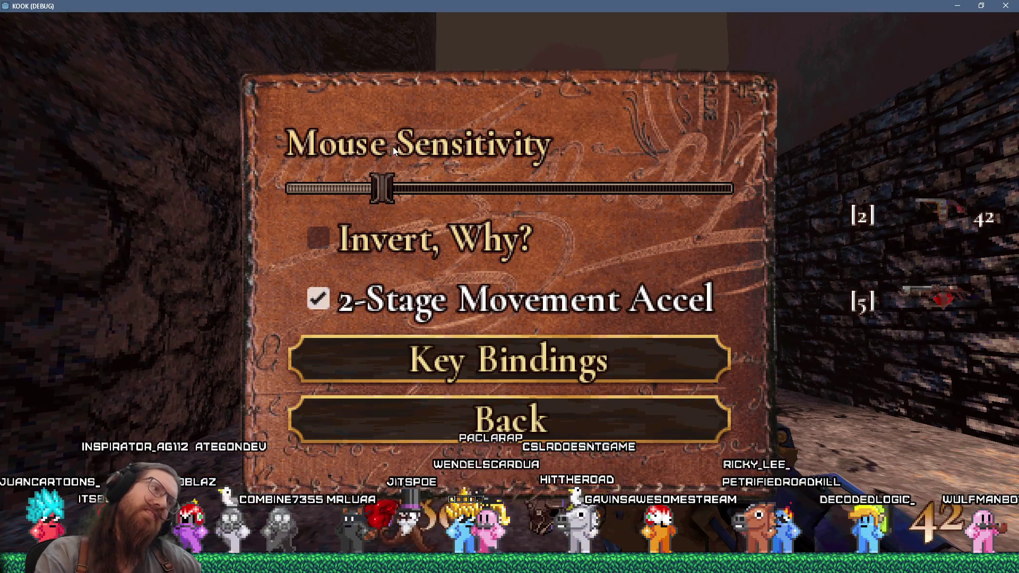
# Step: Return to the settings menu and open Controls > Key Bindings
pyautogui.click(520, 430)
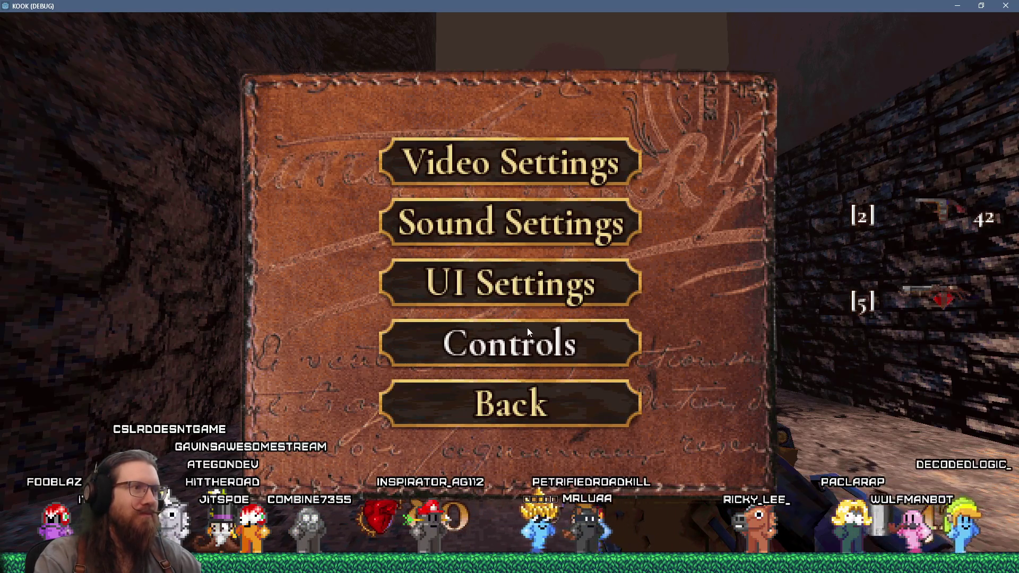
pyautogui.click(512, 337)
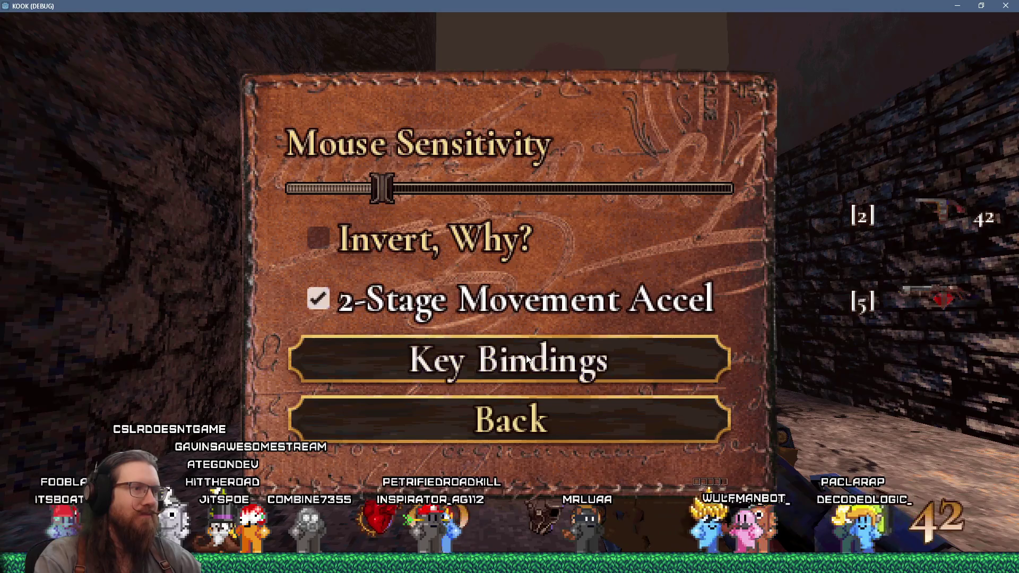
pyautogui.click(512, 350)
# Step: Scroll the bindings from movement and attack down to quick save and load, then cancel a started rebind
pyautogui.scroll(-2, 564, 289)
pyautogui.scroll(-3, 573, 279)
pyautogui.scroll(3, 573, 279)
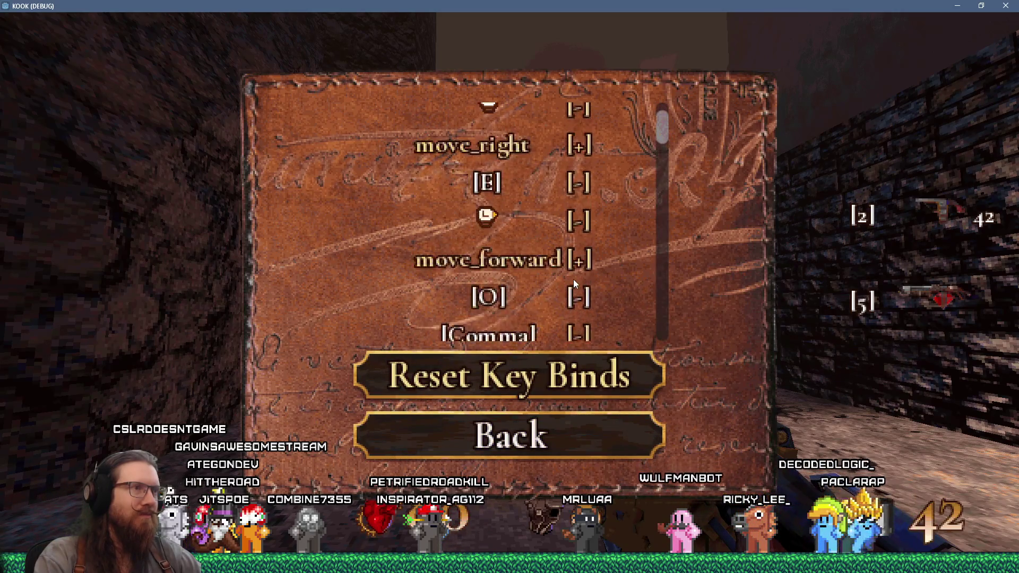
pyautogui.scroll(2, 573, 279)
pyautogui.scroll(-4, 573, 279)
pyautogui.scroll(-10, 573, 280)
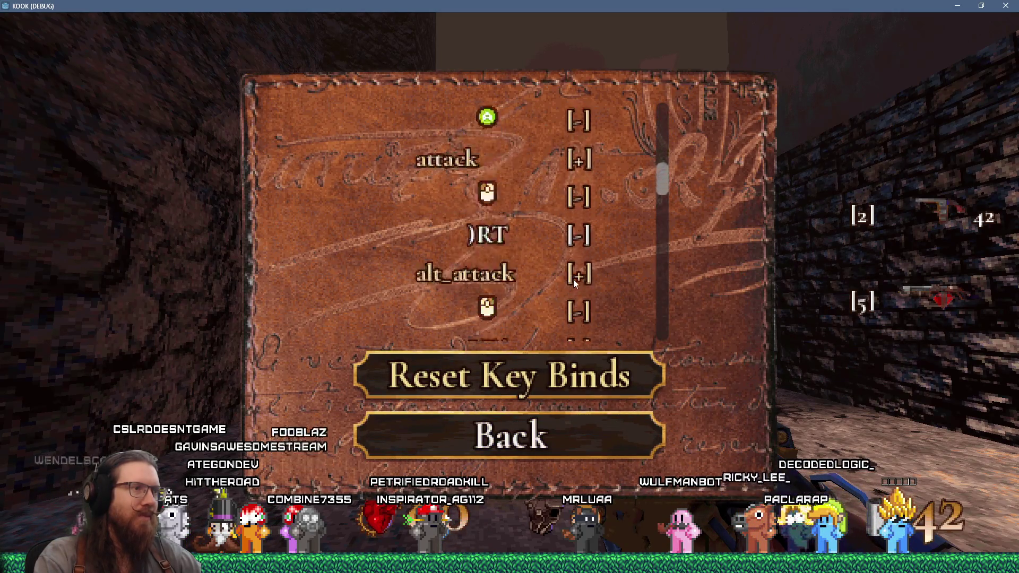
pyautogui.scroll(-10, 574, 279)
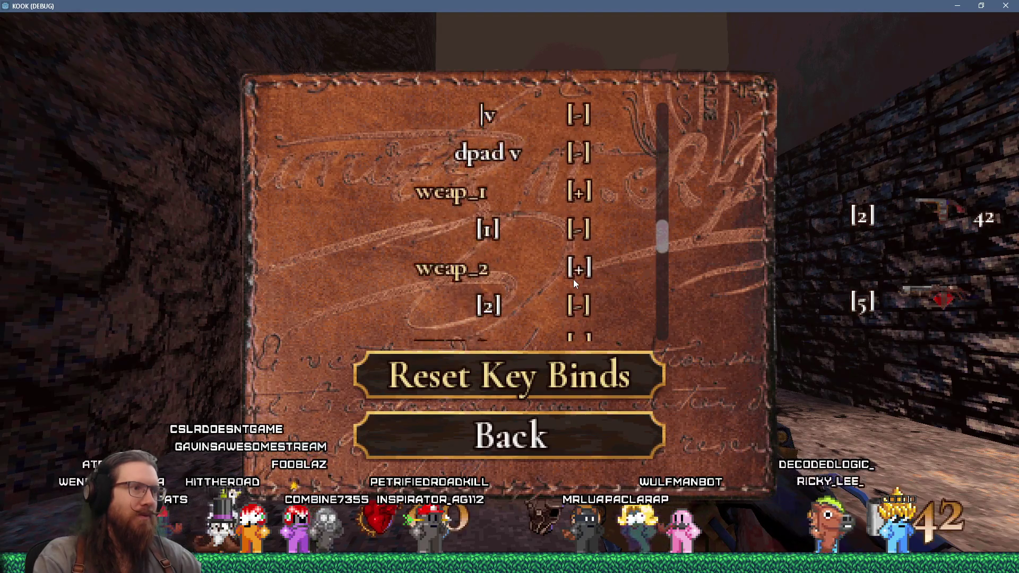
pyautogui.scroll(-10, 573, 279)
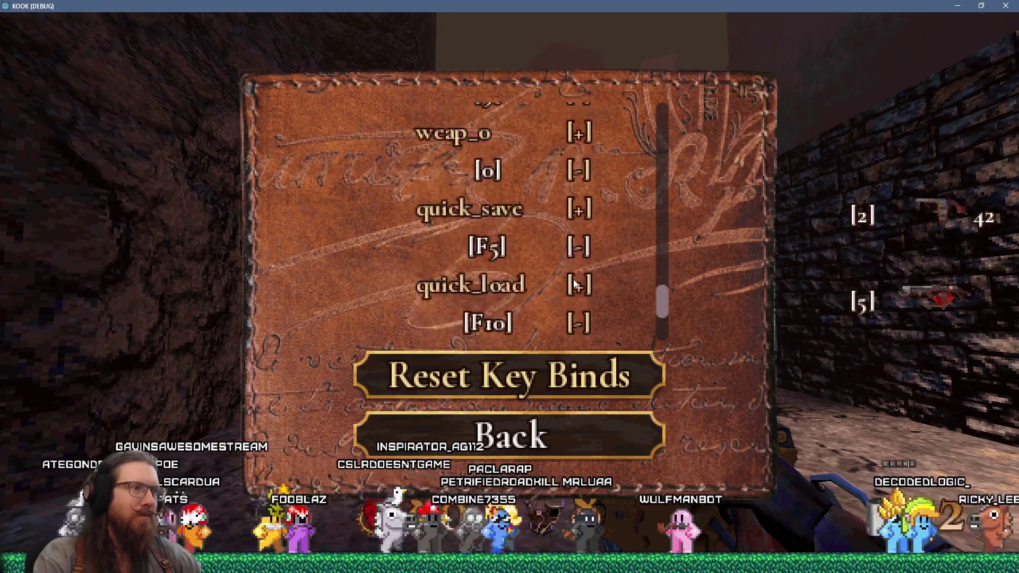
pyautogui.scroll(4, 574, 281)
pyautogui.moveTo(662, 256)
pyautogui.mouseDown()
pyautogui.moveTo(658, 326)
pyautogui.moveTo(636, 135)
pyautogui.moveTo(623, 218)
pyautogui.mouseUp()
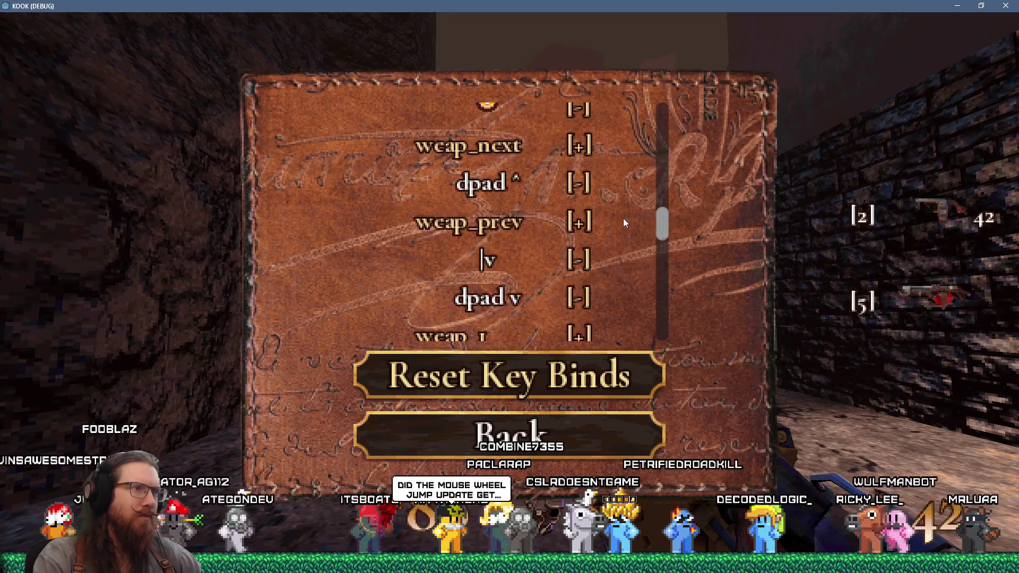
pyautogui.click(580, 144)
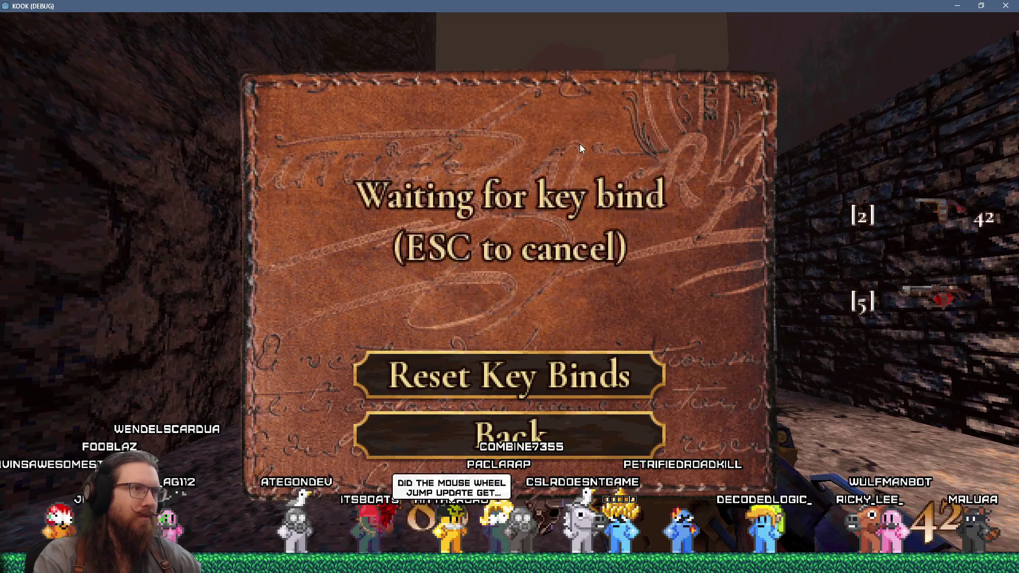
pyautogui.press('Escape')
pyautogui.press('Escape')
pyautogui.press('Escape')
pyautogui.press('Escape')
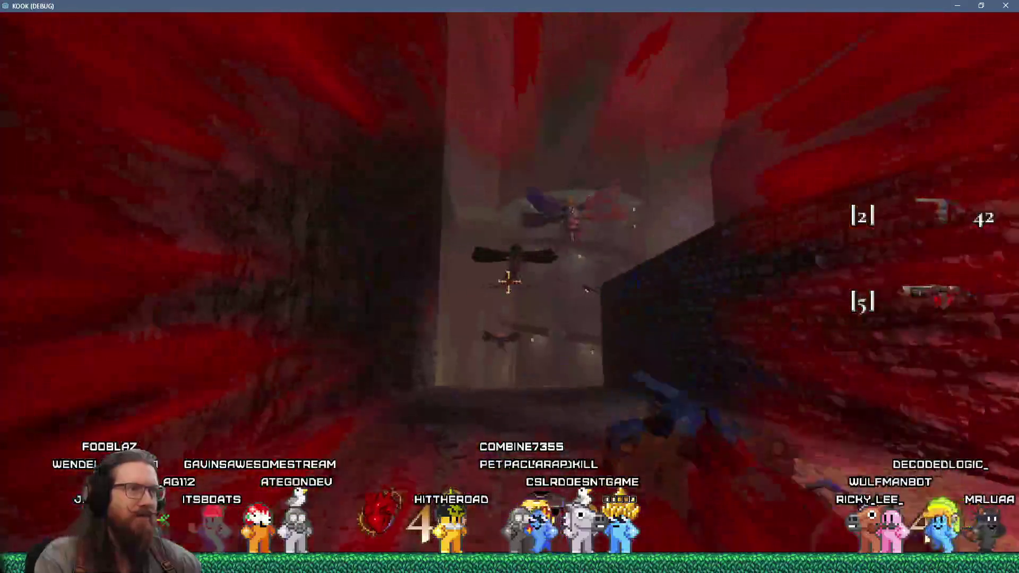
# Step: Shoot down the flying enemies around the tower
pyautogui.click(508, 283)
pyautogui.click(508, 283)
pyautogui.click(509, 282)
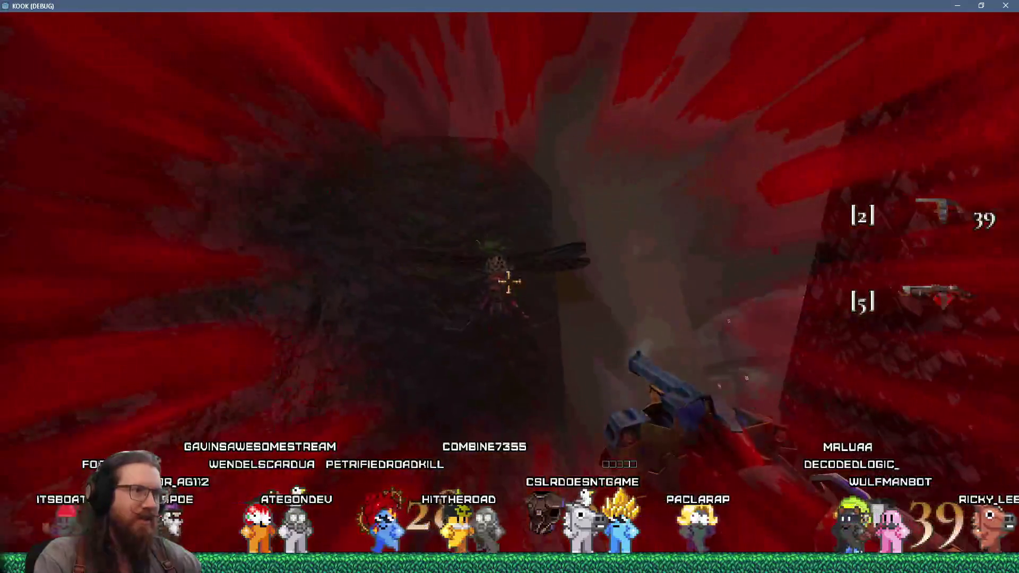
pyautogui.click(509, 282)
pyautogui.click(509, 282)
pyautogui.click(509, 281)
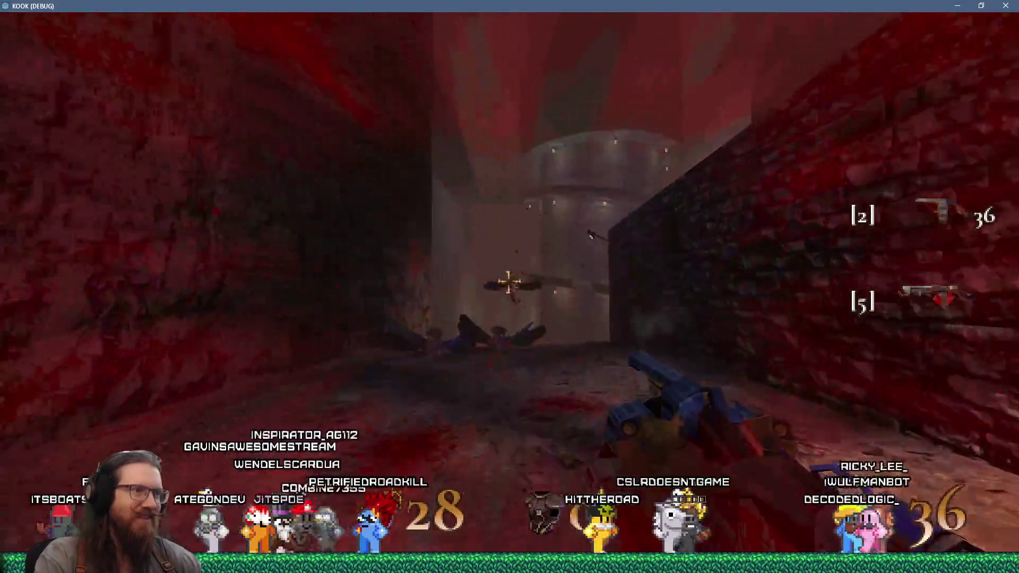
pyautogui.click(508, 282)
pyautogui.click(508, 282)
pyautogui.click(508, 282)
pyautogui.click(509, 282)
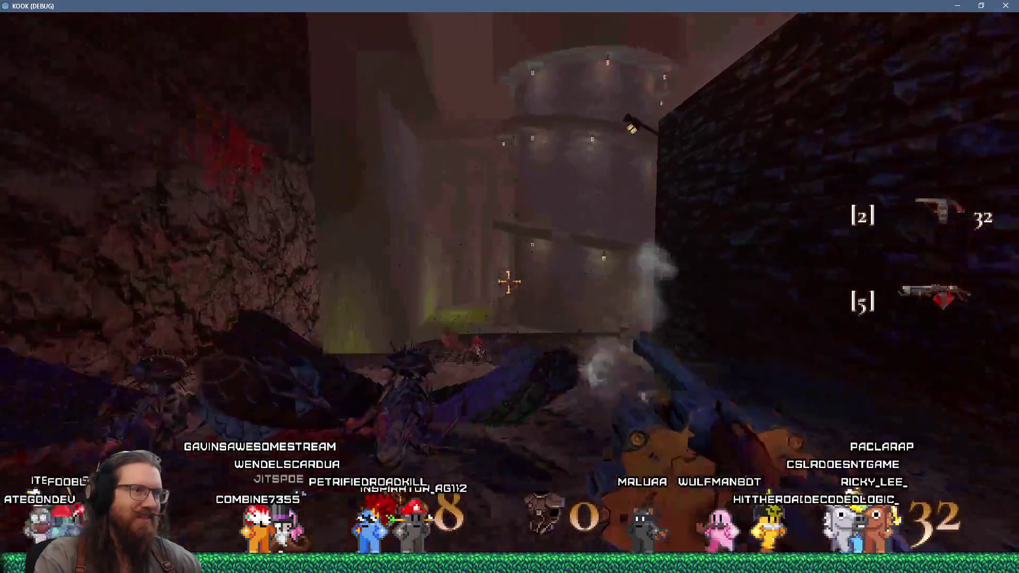
# Step: Grab the long gun in the stone area, equip it on slot 9, and collect ammo toward the tower
pyautogui.press('w')
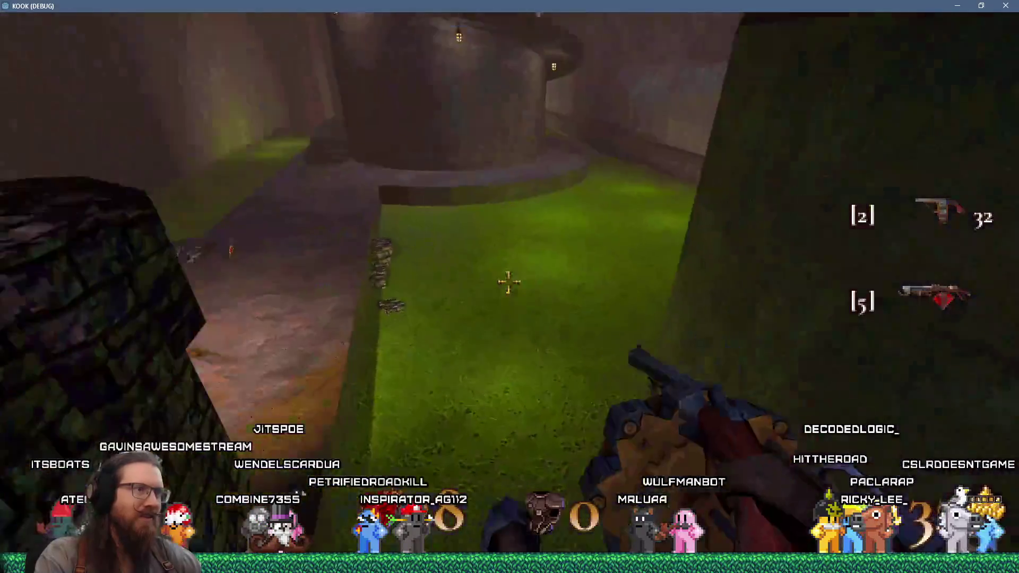
pyautogui.press('9')
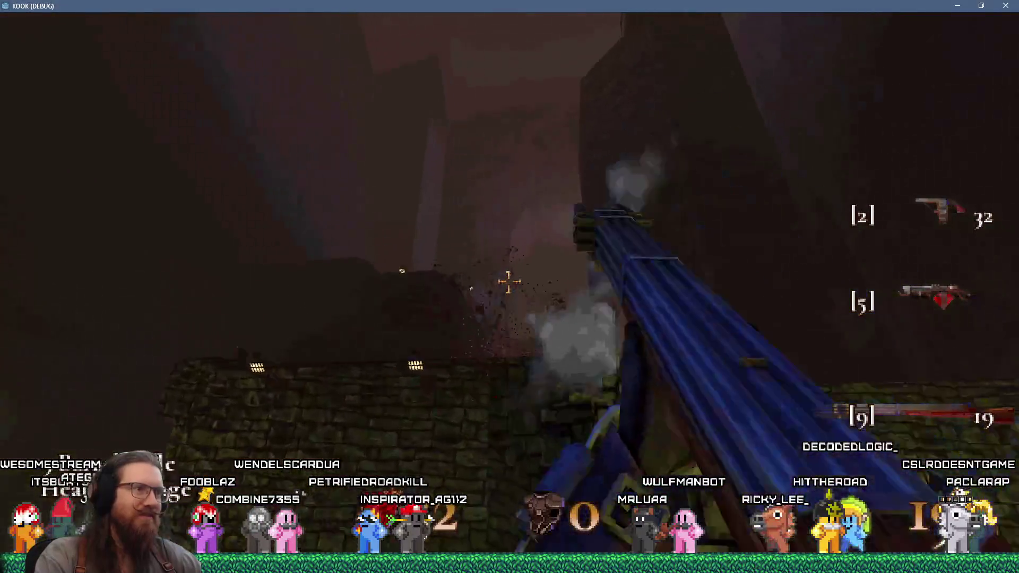
pyautogui.press('w')
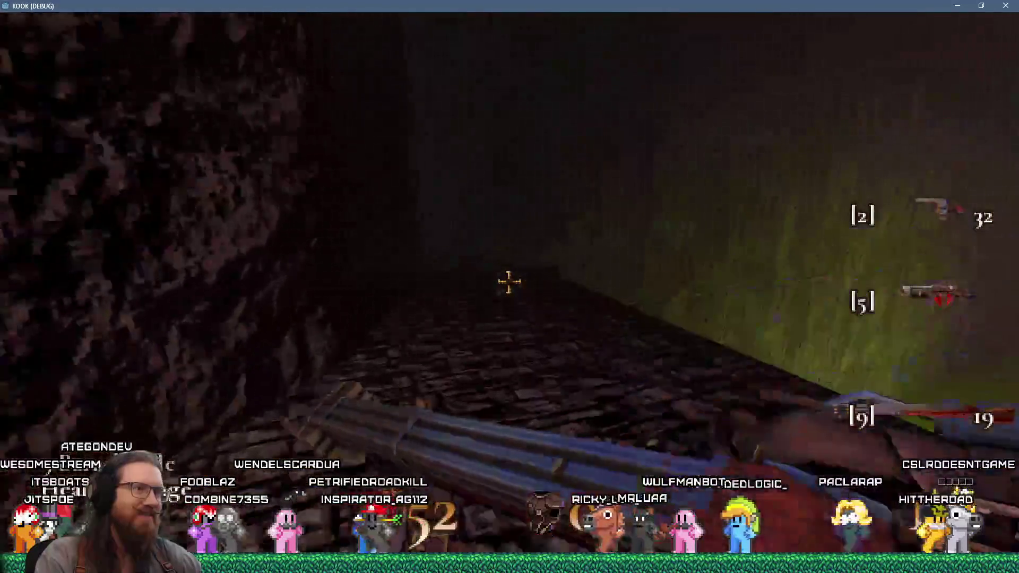
pyautogui.press('w')
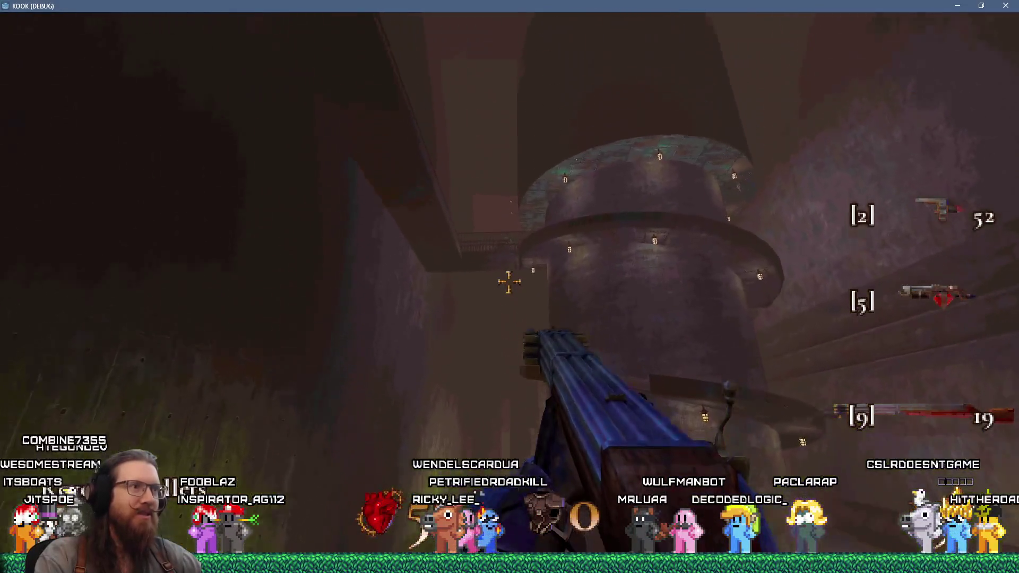
pyautogui.click(509, 282)
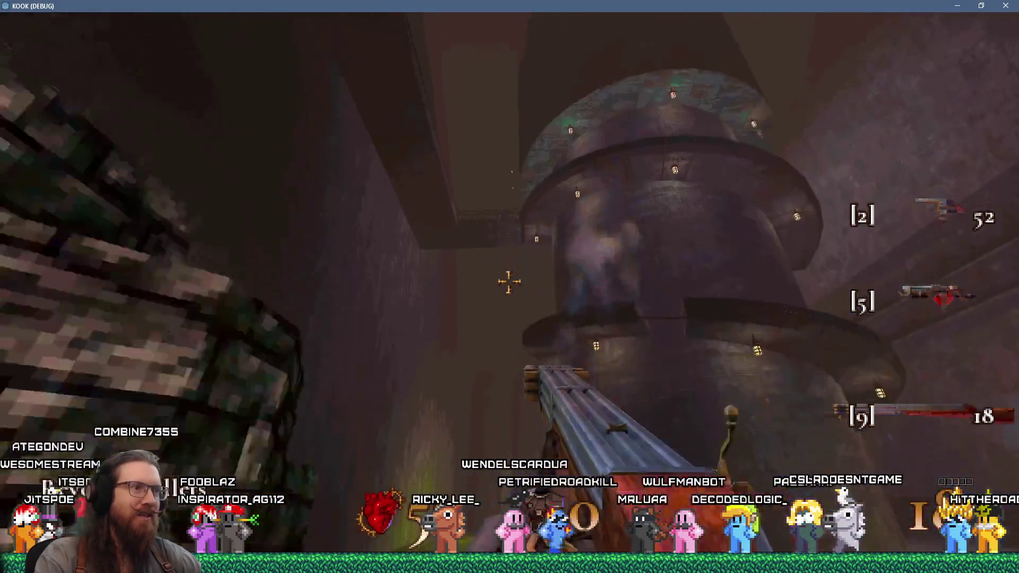
# Step: Climb onto the long walkway and pass the robed enemy toward the buildings
pyautogui.press('w')
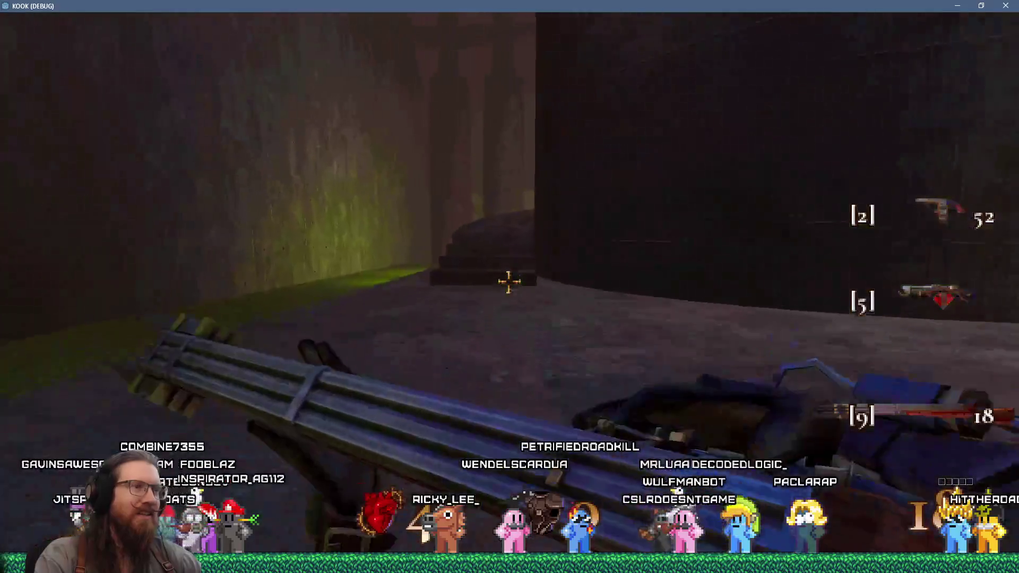
pyautogui.press('w')
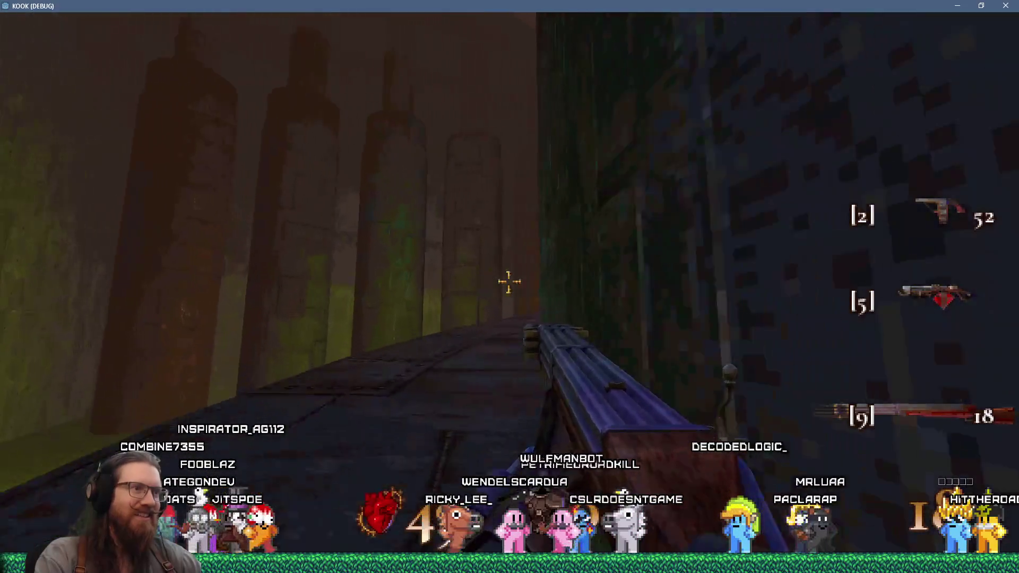
pyautogui.press('w')
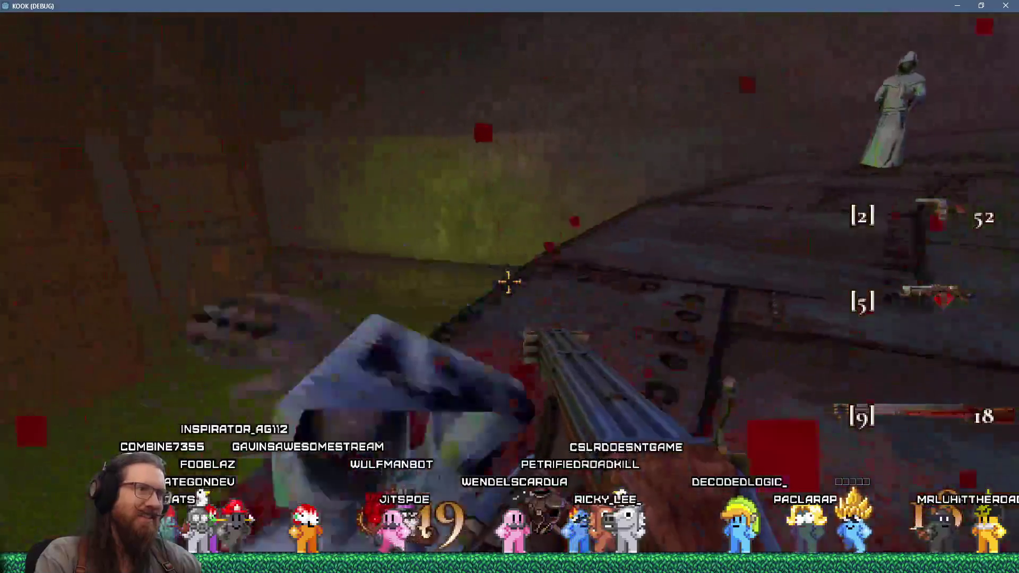
pyautogui.press('w')
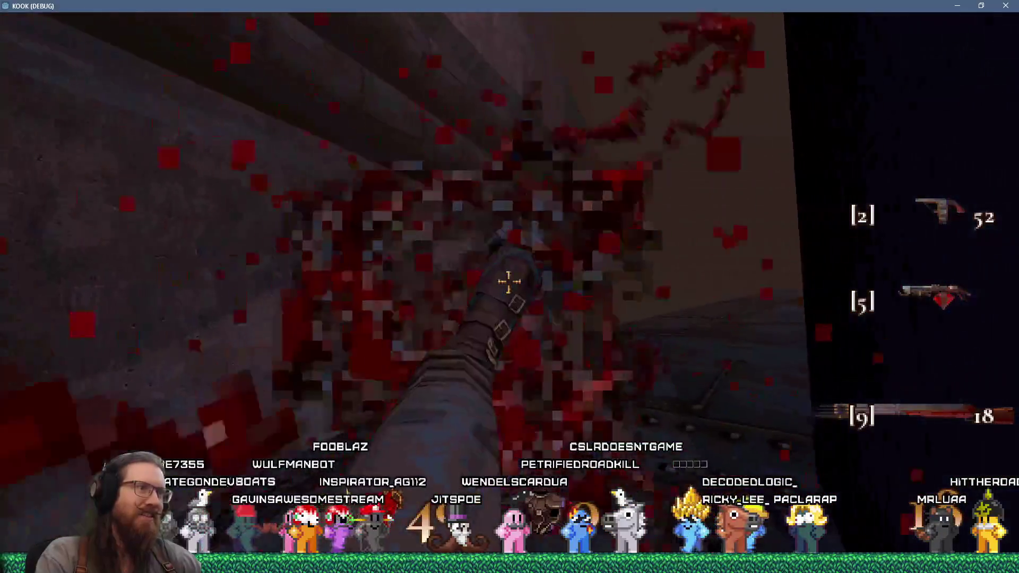
pyautogui.press('w')
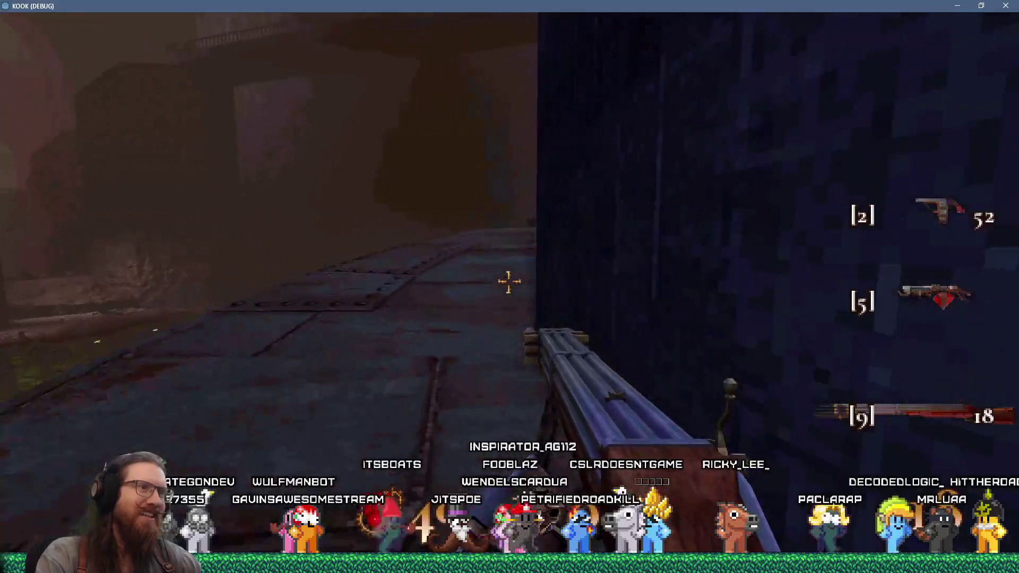
pyautogui.press('w')
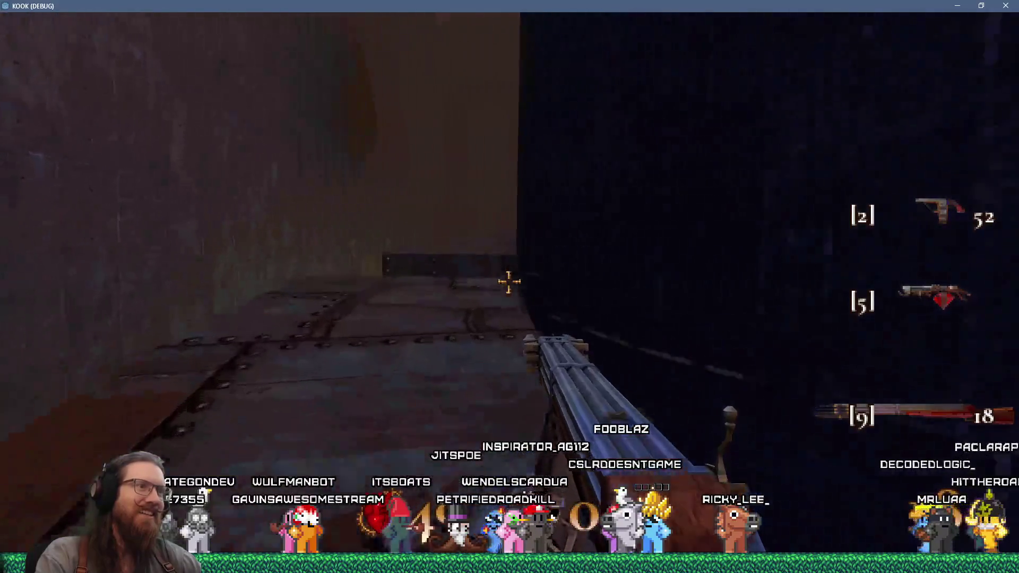
pyautogui.press('w')
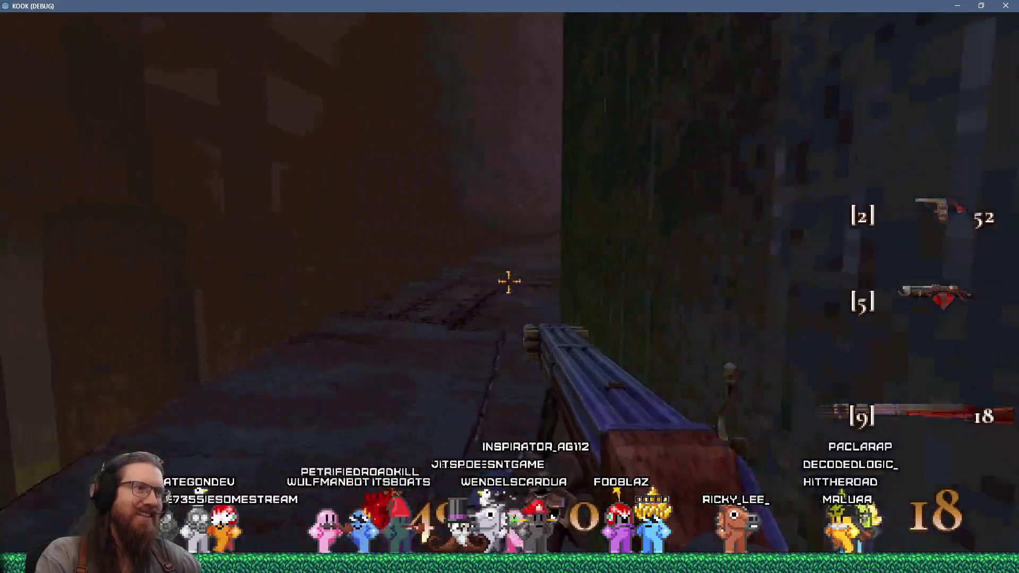
# Step: Follow the riveted walkway past the hooded enemy, picking up the Health Syringe and ammo
pyautogui.press('w')
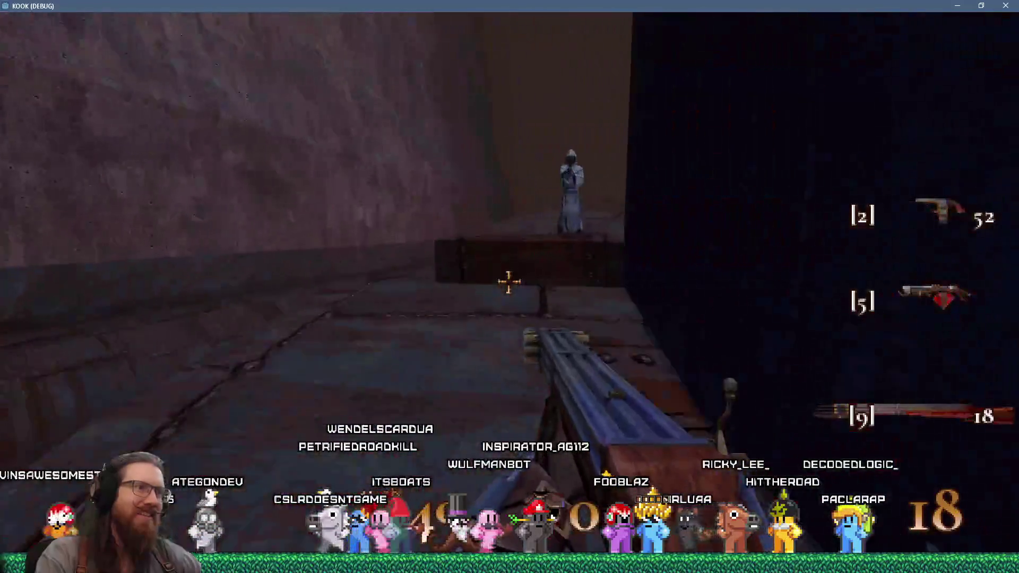
pyautogui.press('w')
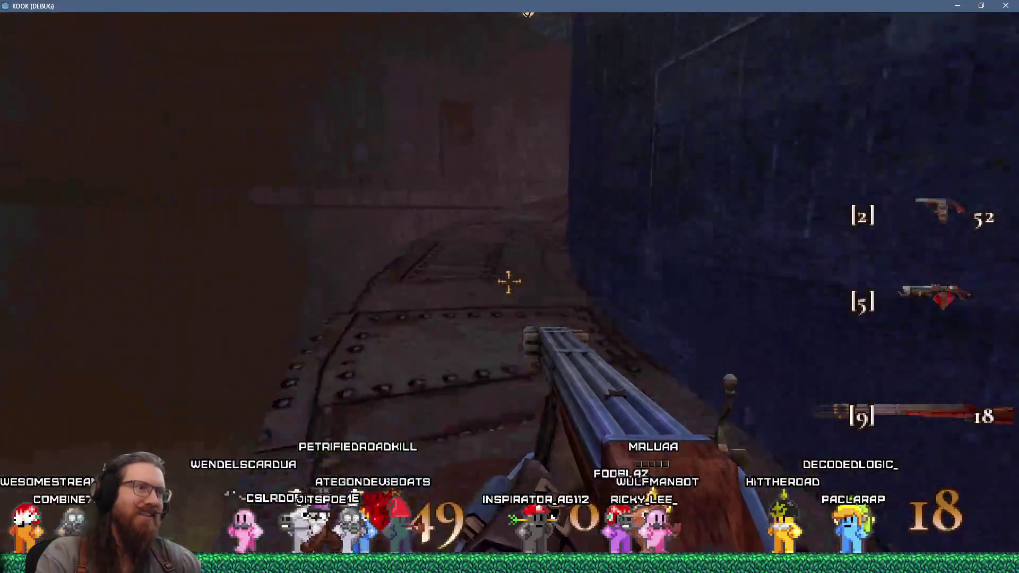
pyautogui.press('w')
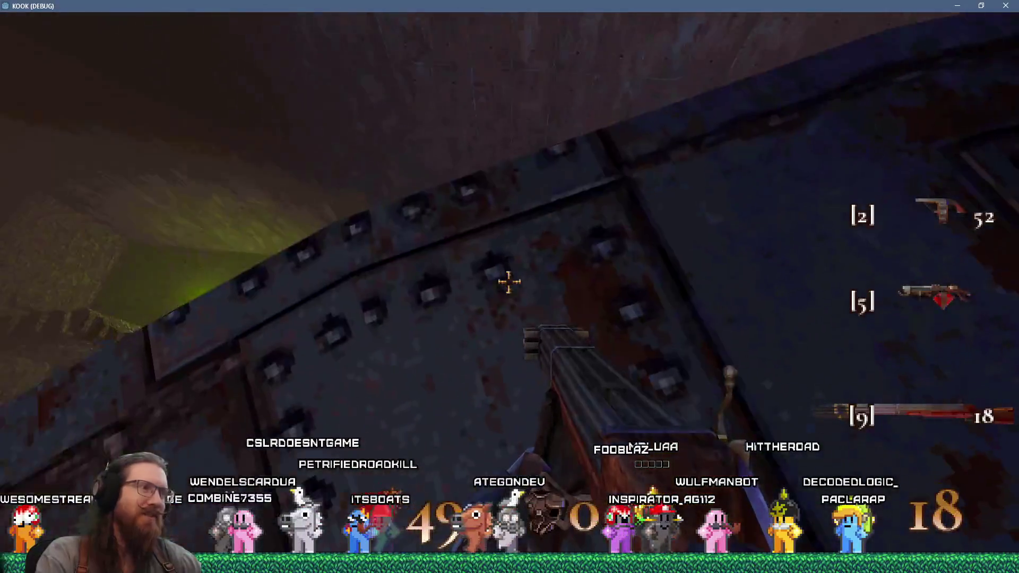
pyautogui.press('w')
pyautogui.press('w')
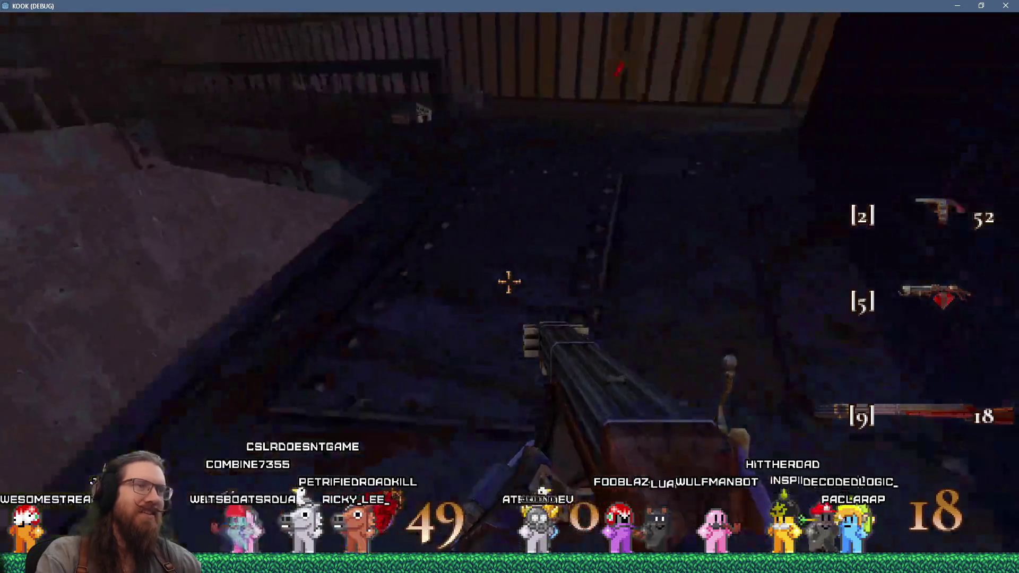
pyautogui.press('w')
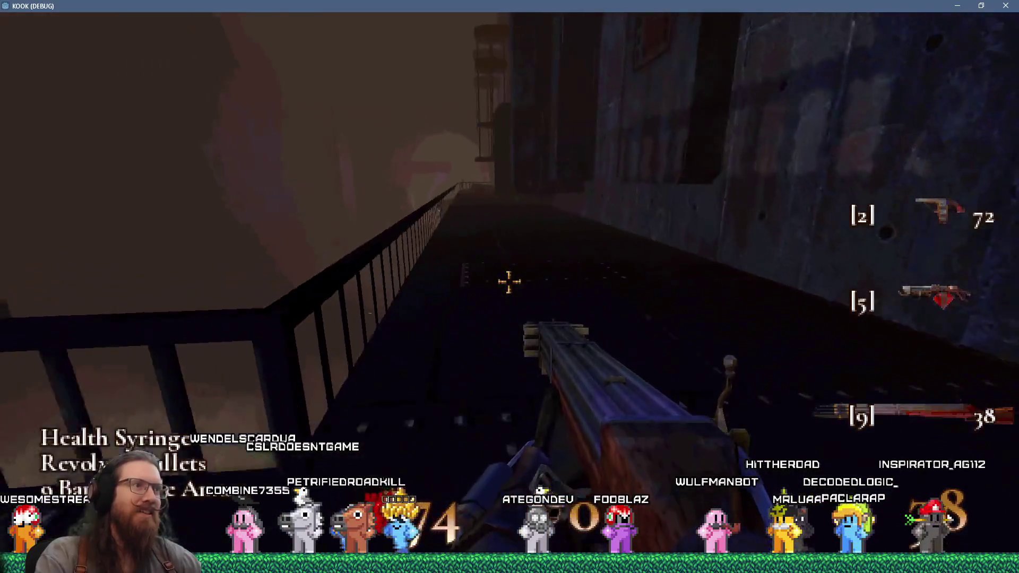
pyautogui.press('w')
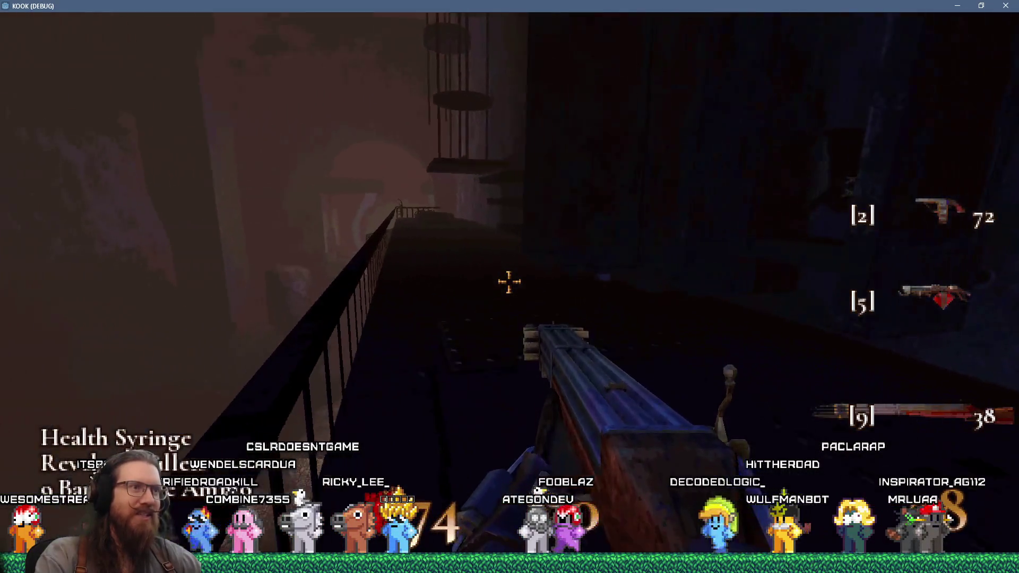
pyautogui.press('w')
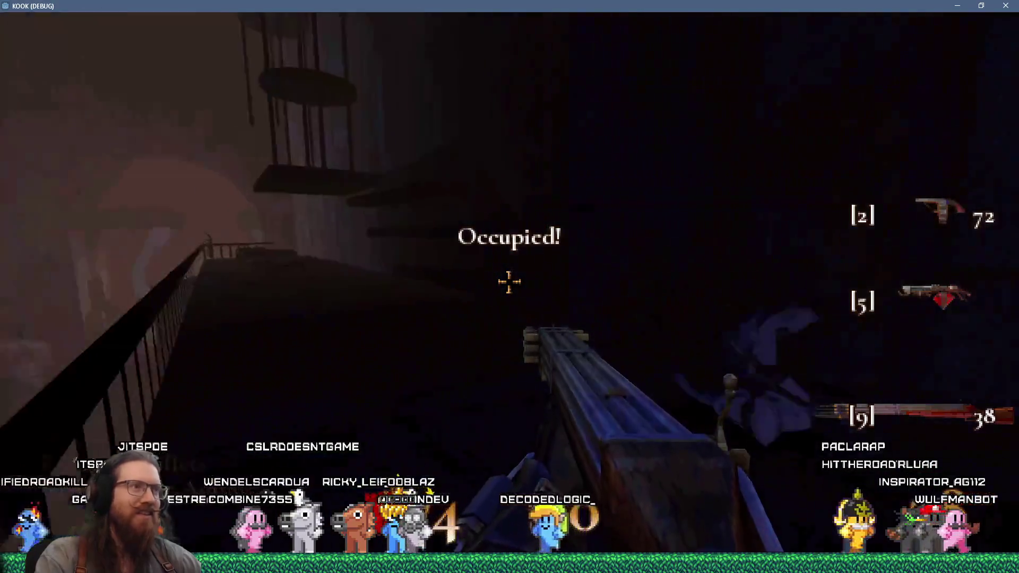
# Step: Shoot the enemy in the dark room, drop down the shaft, and fire at the robed enemy
pyautogui.click(509, 282)
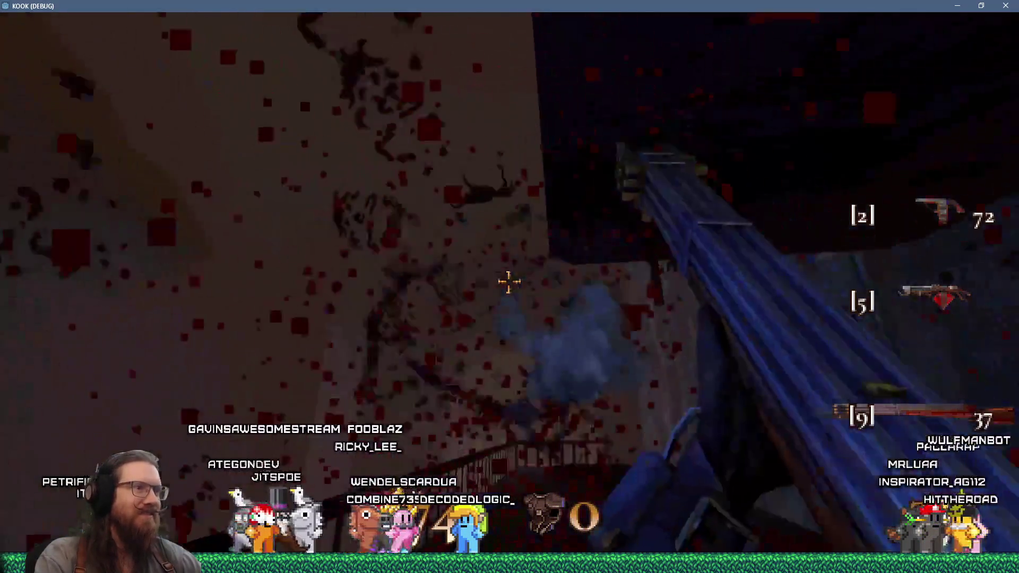
pyautogui.press('w')
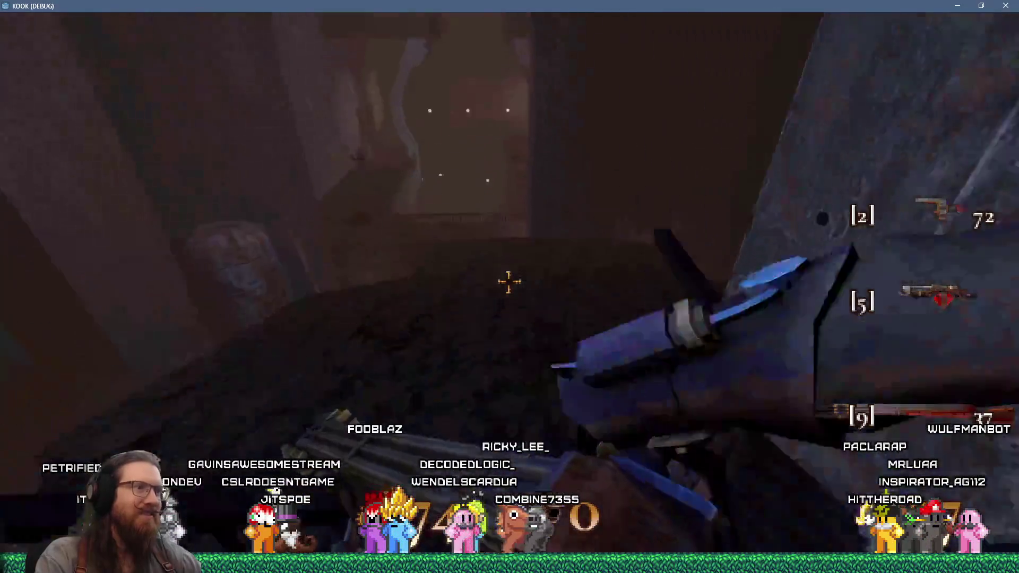
pyautogui.press('w')
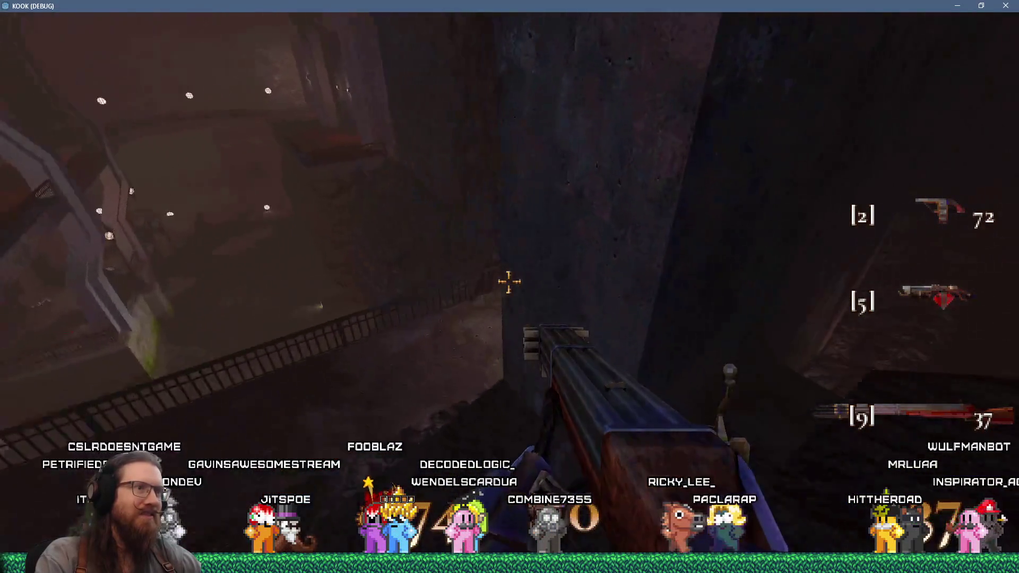
pyautogui.press('w')
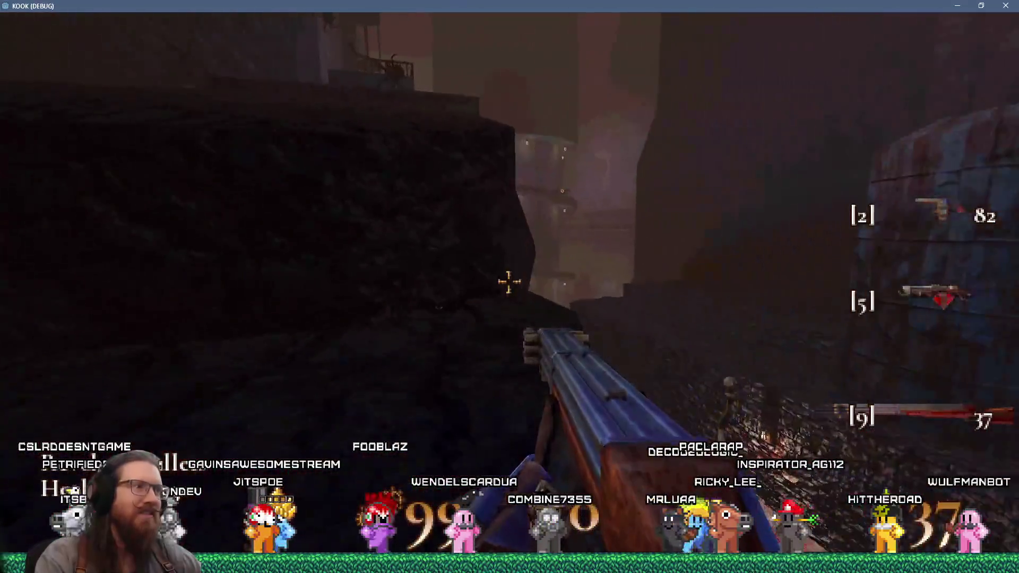
pyautogui.click(509, 282)
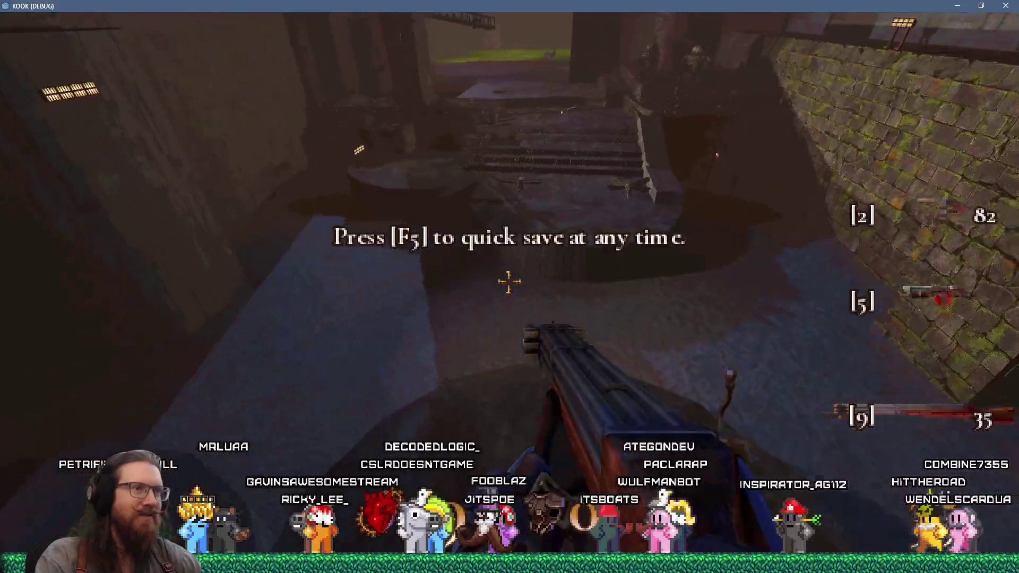
# Step: Fire repeatedly at the flying enemies in the courtyard and lit sewer while moving on
pyautogui.click(508, 282)
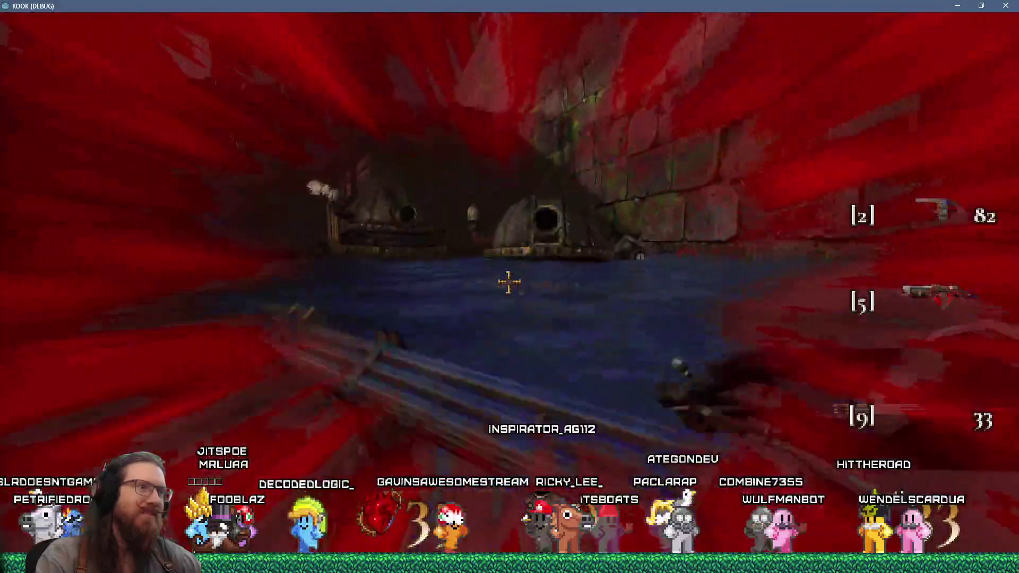
pyautogui.click(508, 282)
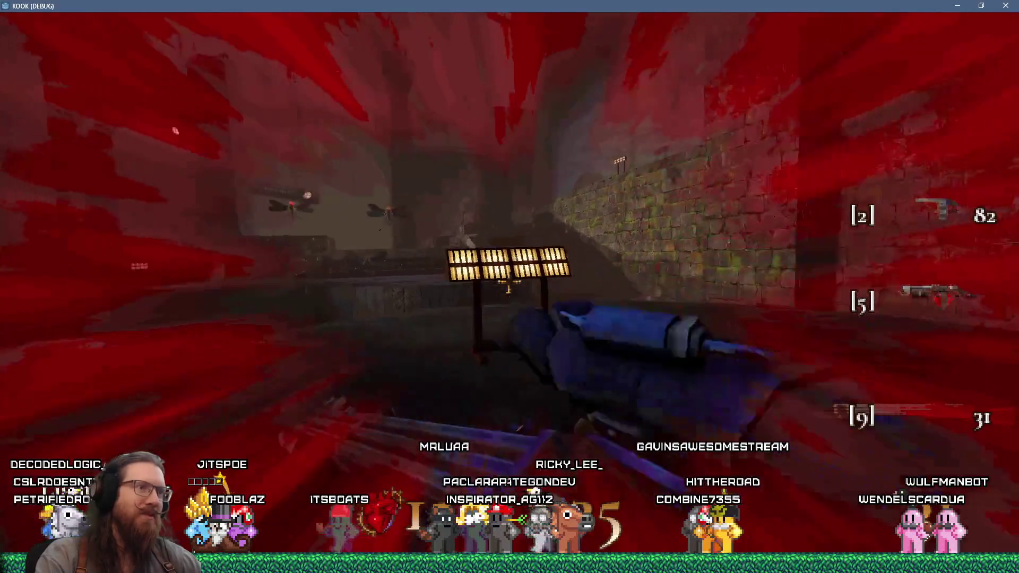
pyautogui.click(509, 282)
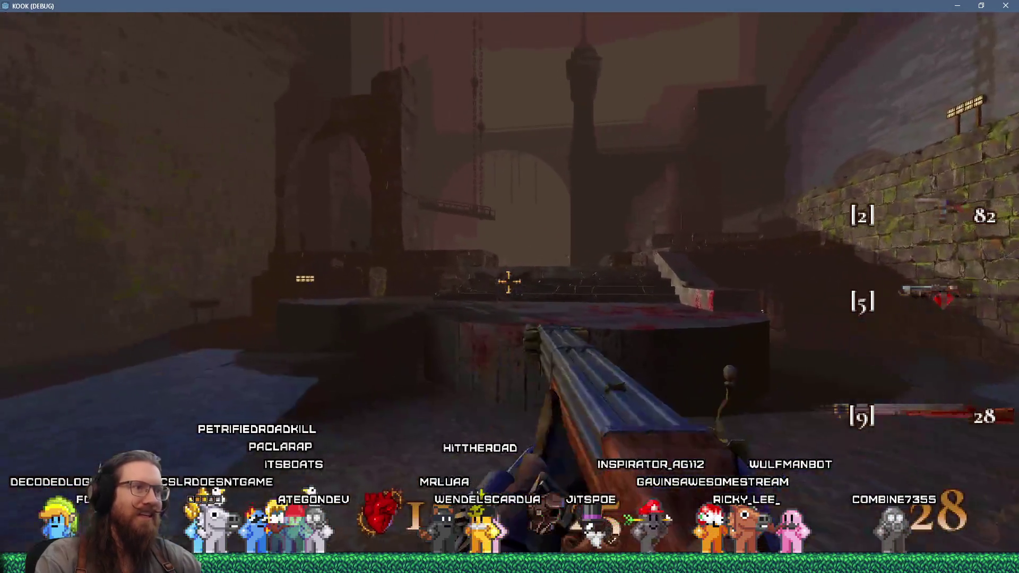
pyautogui.click(509, 282)
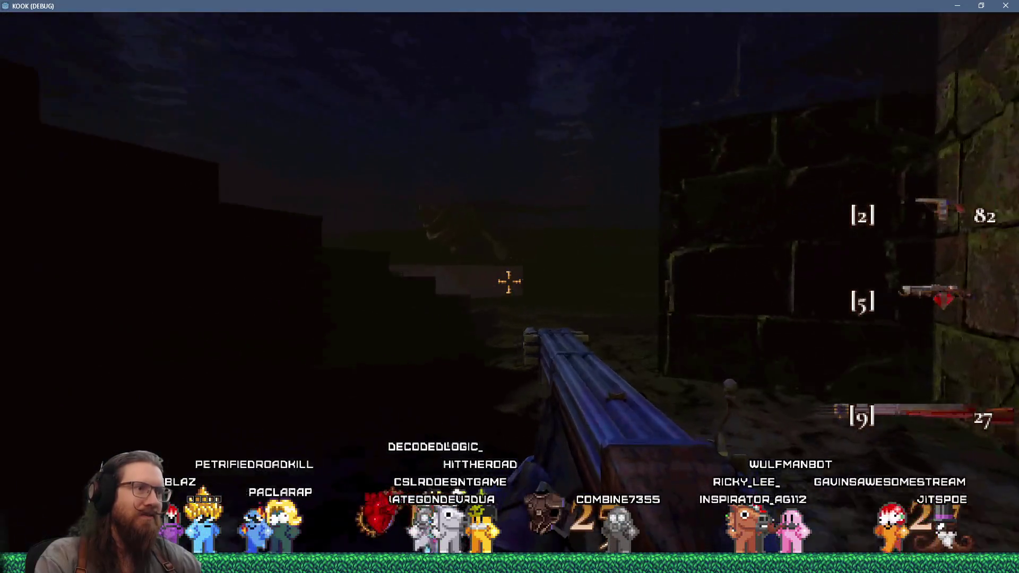
pyautogui.click(509, 282)
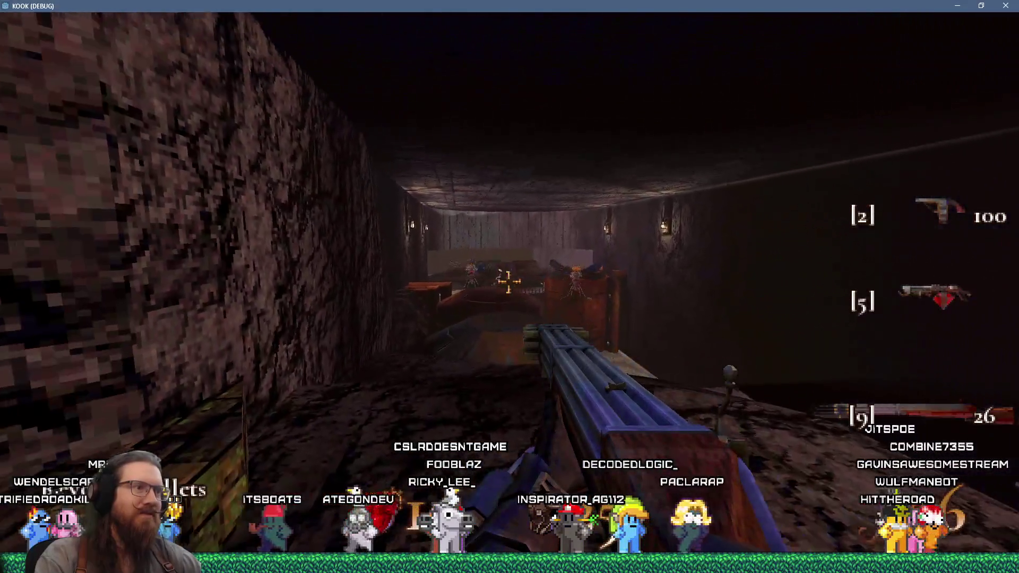
# Step: Shoot each enemy along the stone corridors, including the red demon, back to the stairway courtyard
pyautogui.click(509, 282)
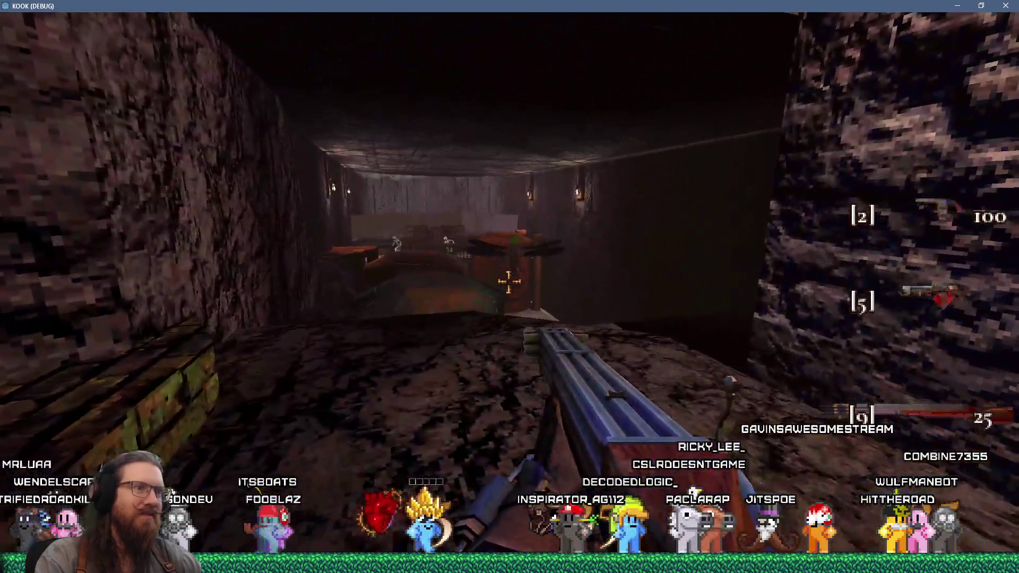
pyautogui.click(508, 282)
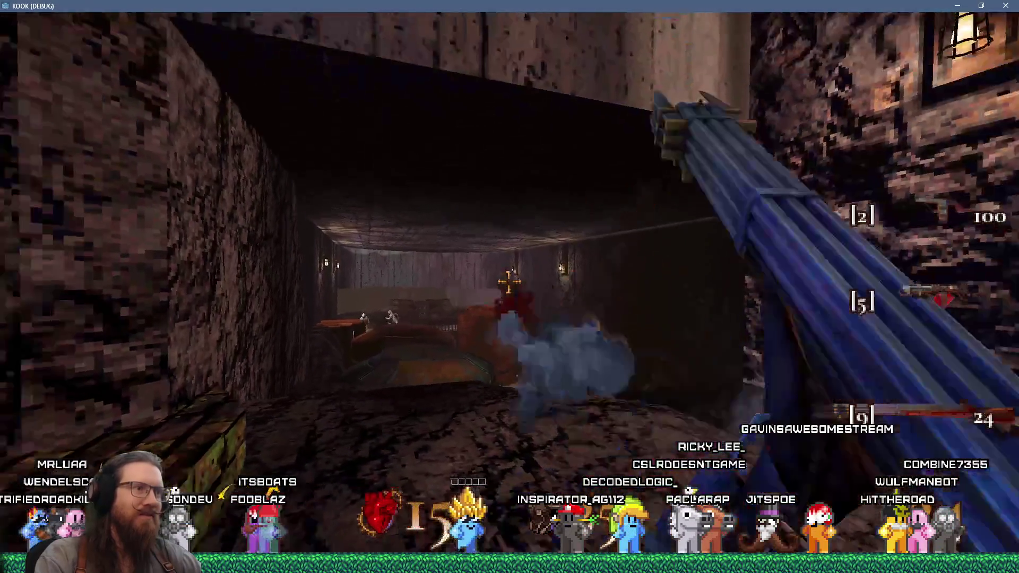
pyautogui.press('2')
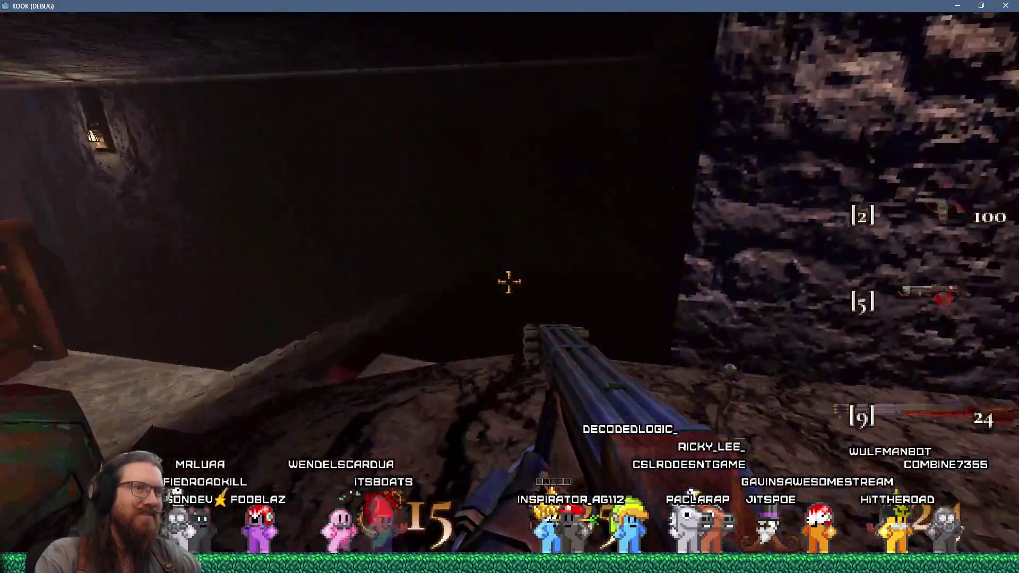
pyautogui.click(509, 281)
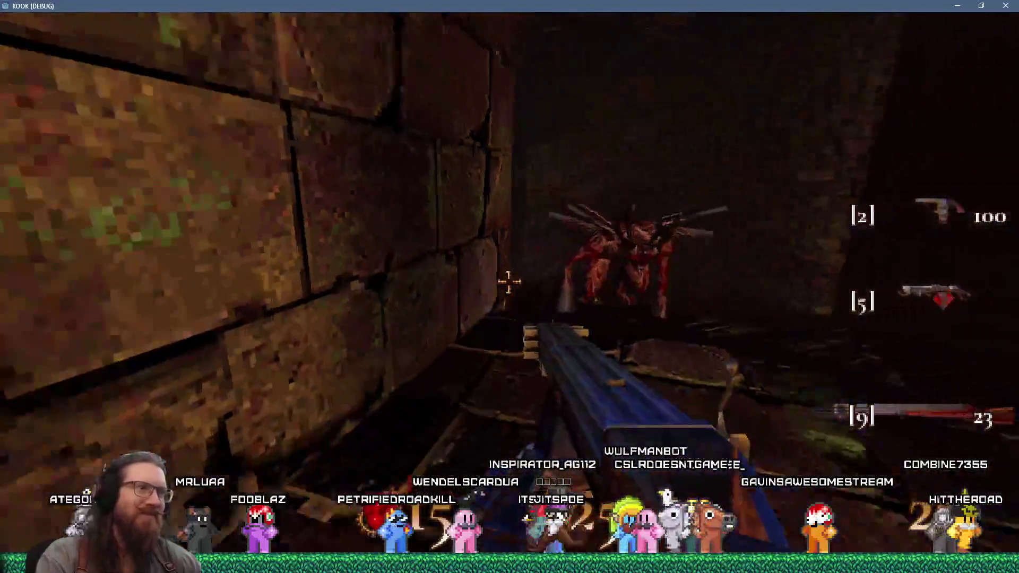
pyautogui.click(509, 281)
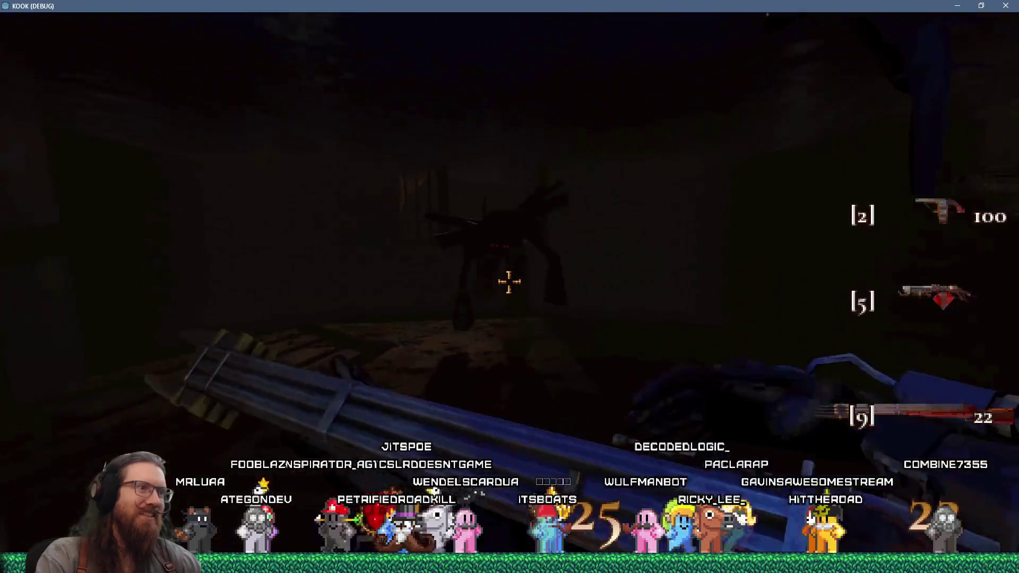
pyautogui.click(508, 282)
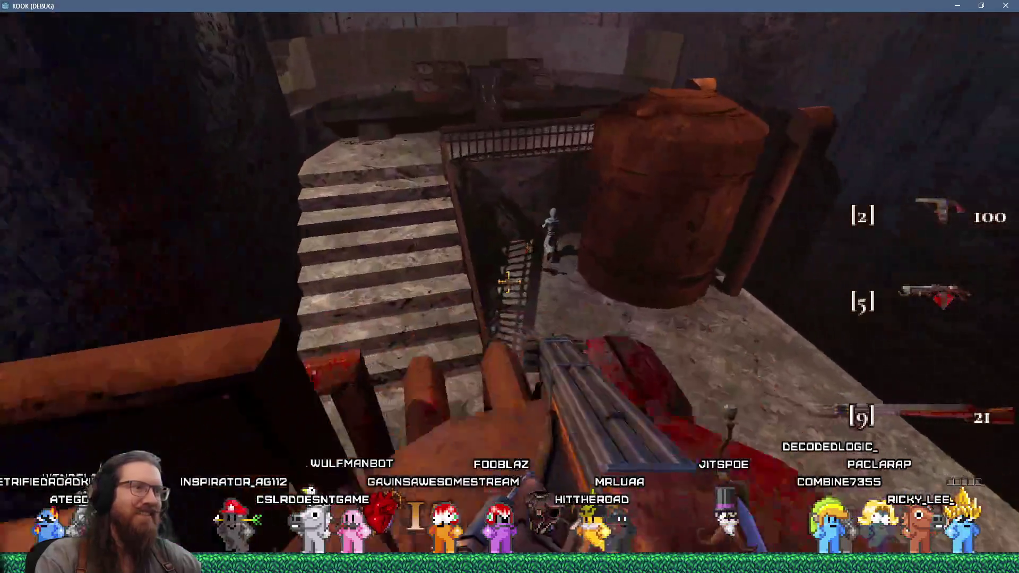
pyautogui.click(508, 281)
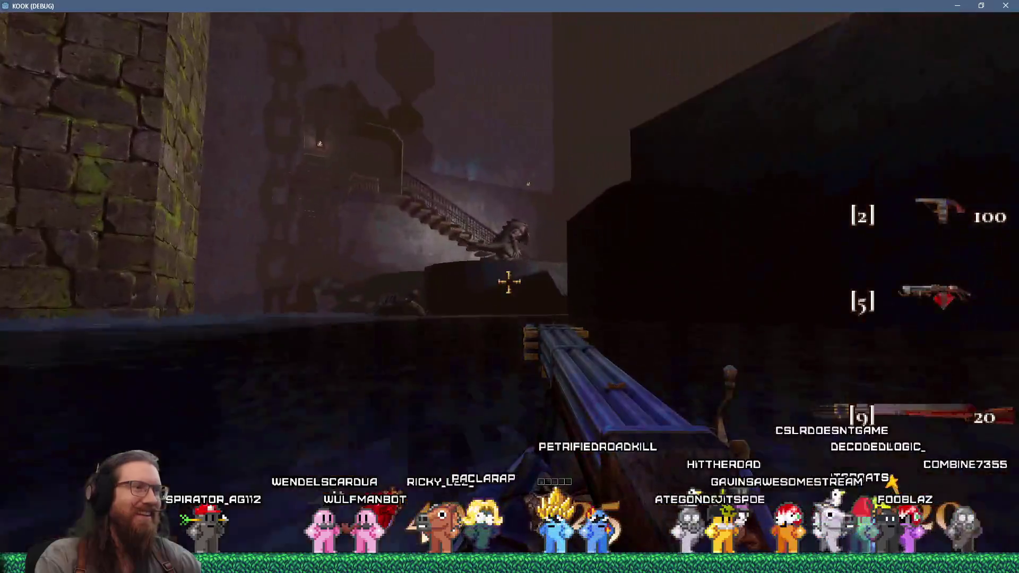
pyautogui.click(508, 282)
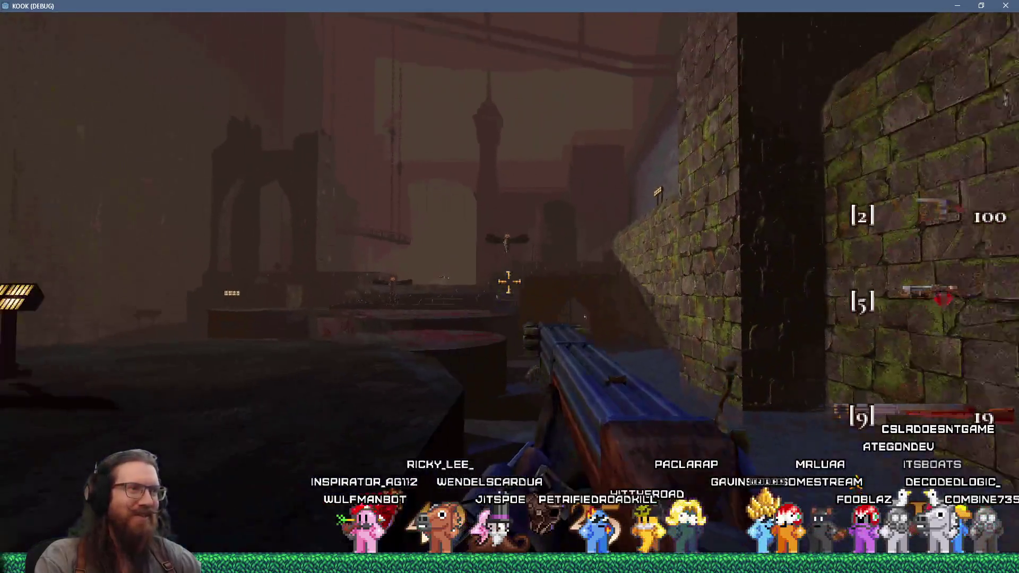
# Step: Shoot the flying enemies over the platform, then switch to the slot-2 weapon
pyautogui.click(508, 282)
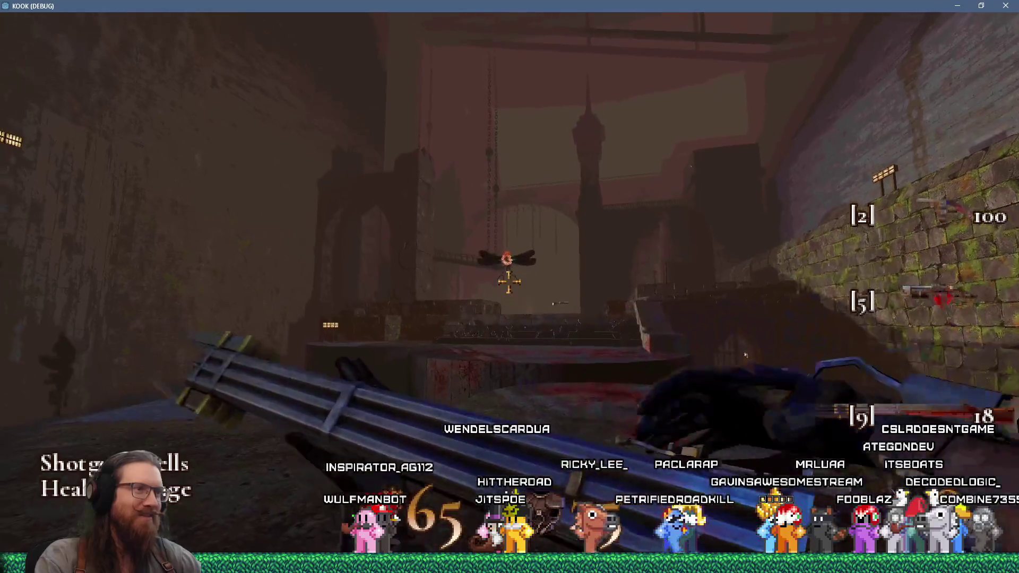
pyautogui.click(508, 282)
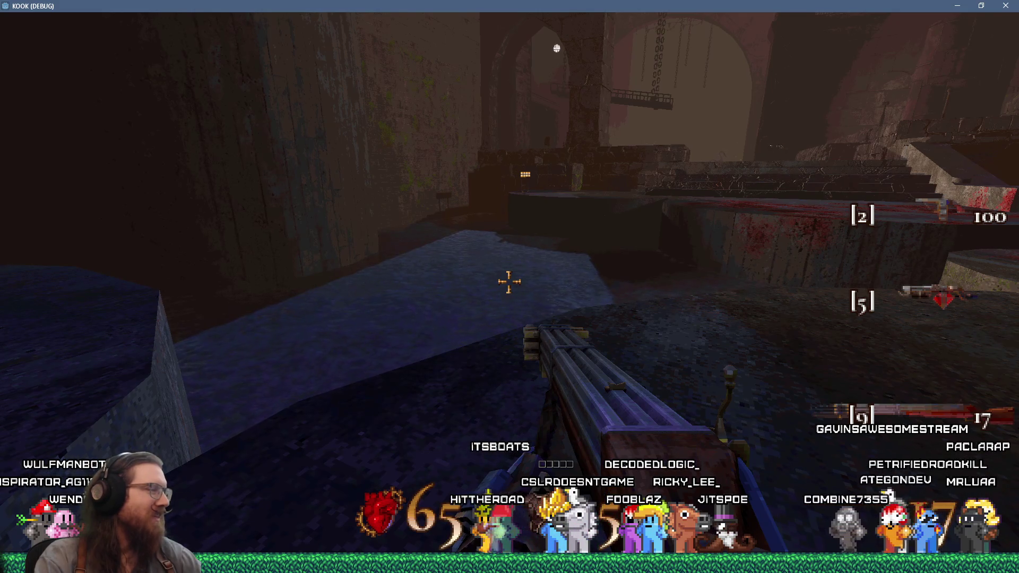
pyautogui.press('2')
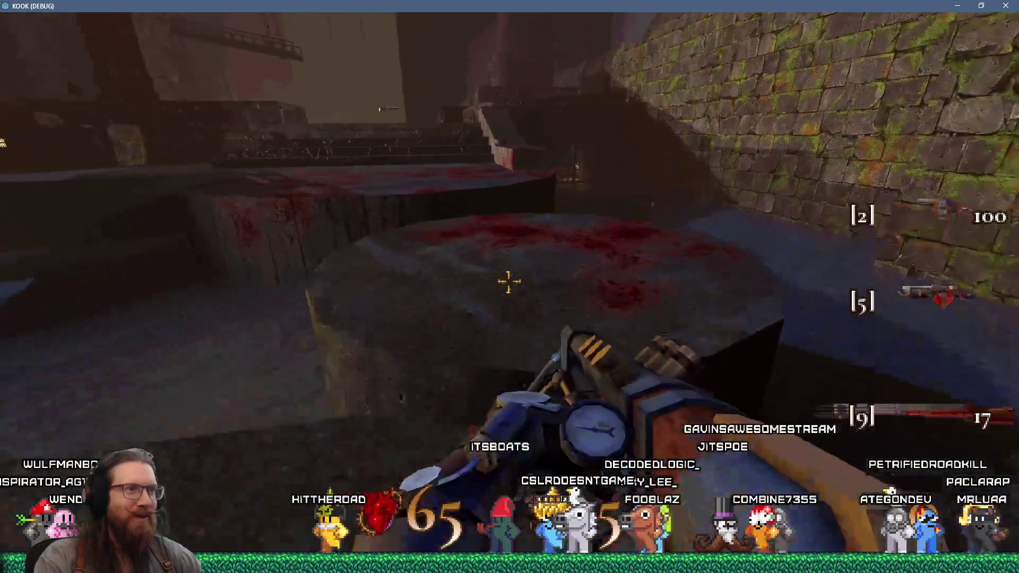
pyautogui.press('w')
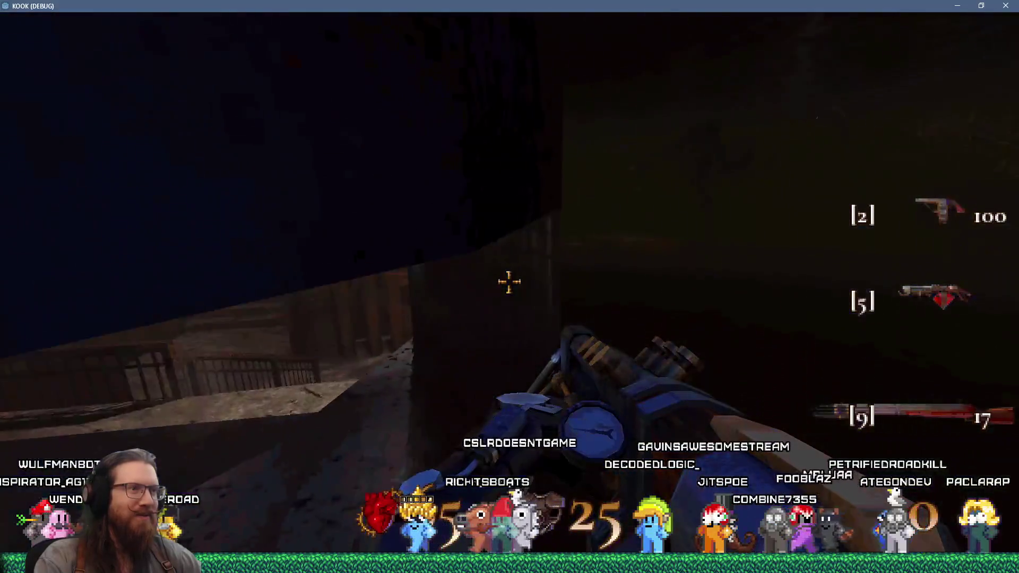
pyautogui.click(510, 282)
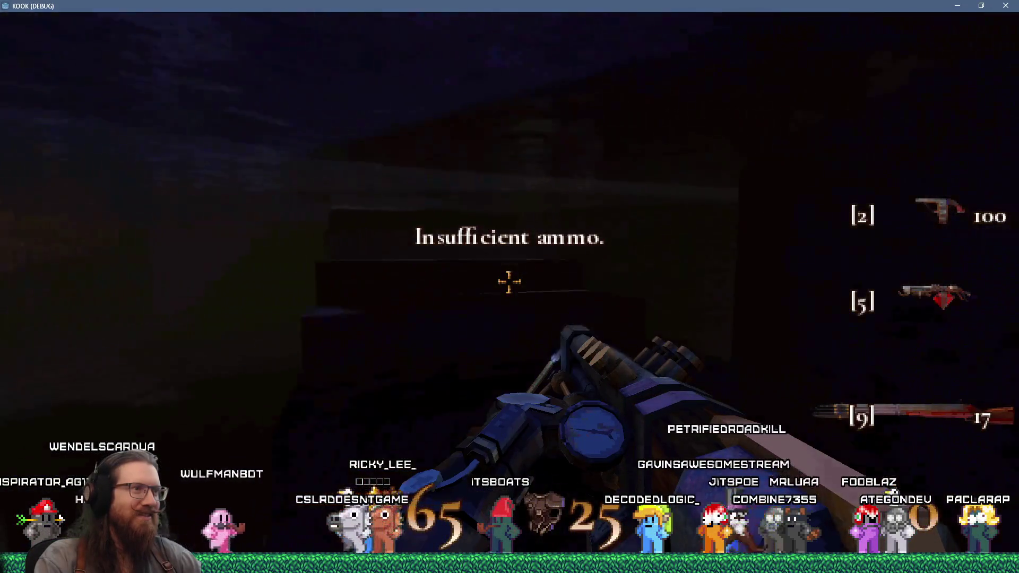
# Step: Walk through the reddish area and stone corridor into the blood-stained stair room
pyautogui.press('w')
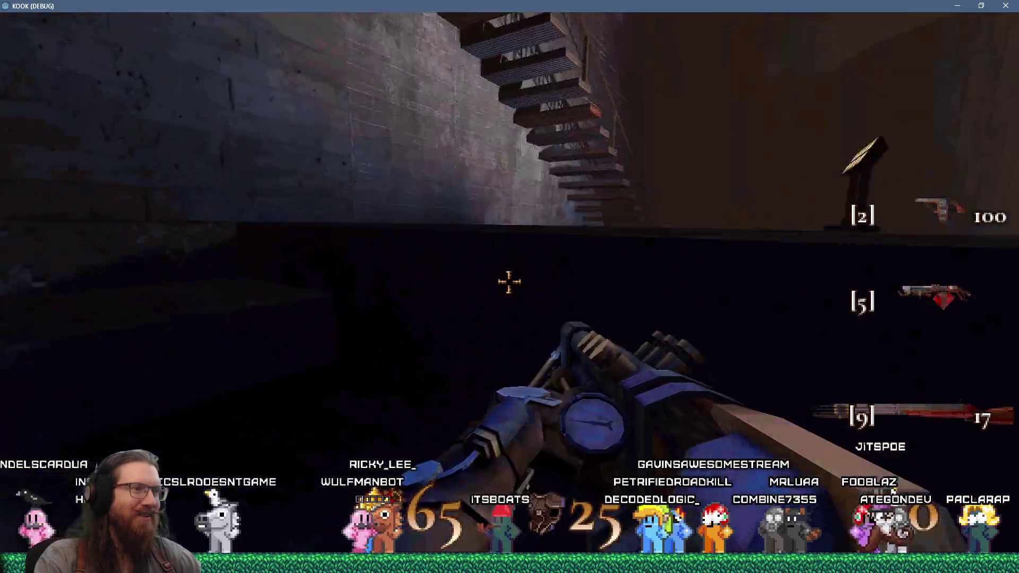
pyautogui.press('w')
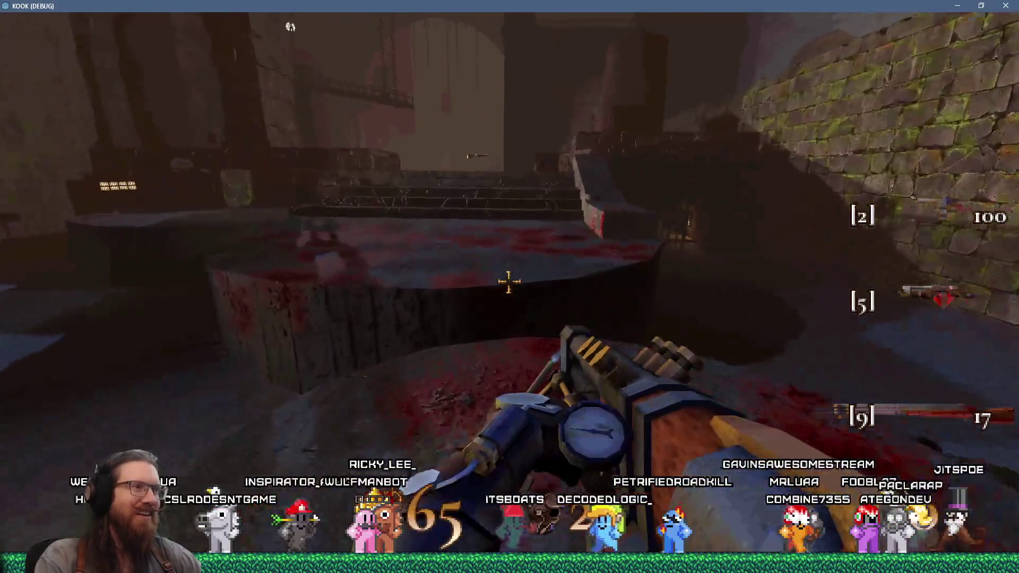
pyautogui.press('w')
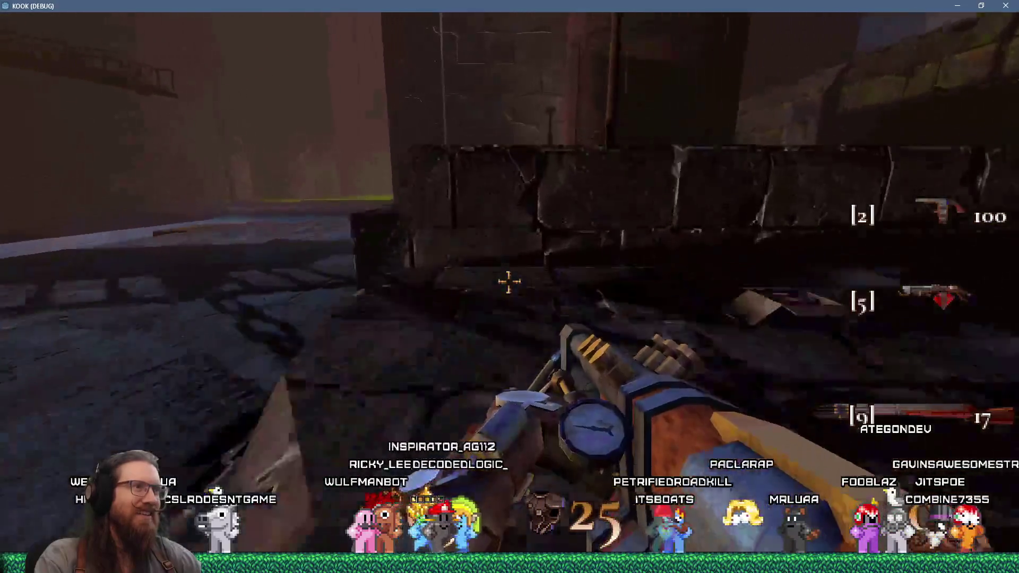
pyautogui.press('w')
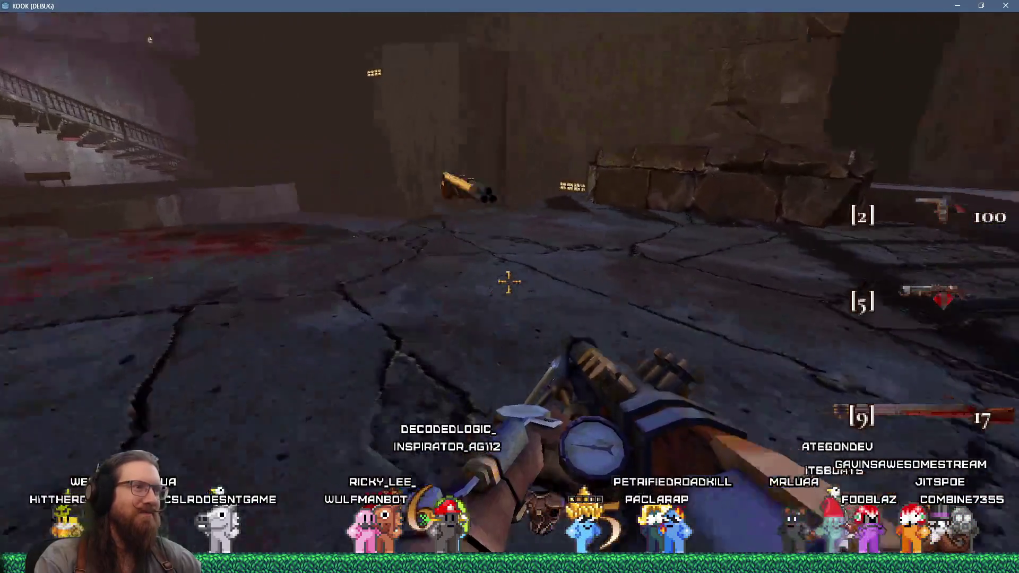
# Step: Head out to the courtyard steps and along the ledge into the enemy's corridor
pyautogui.press('w')
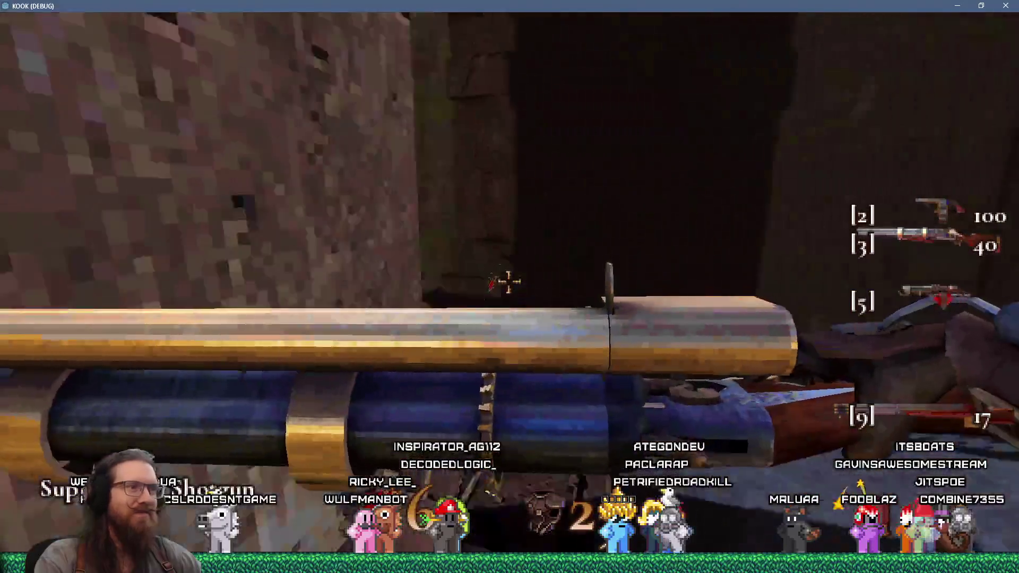
pyautogui.press('w')
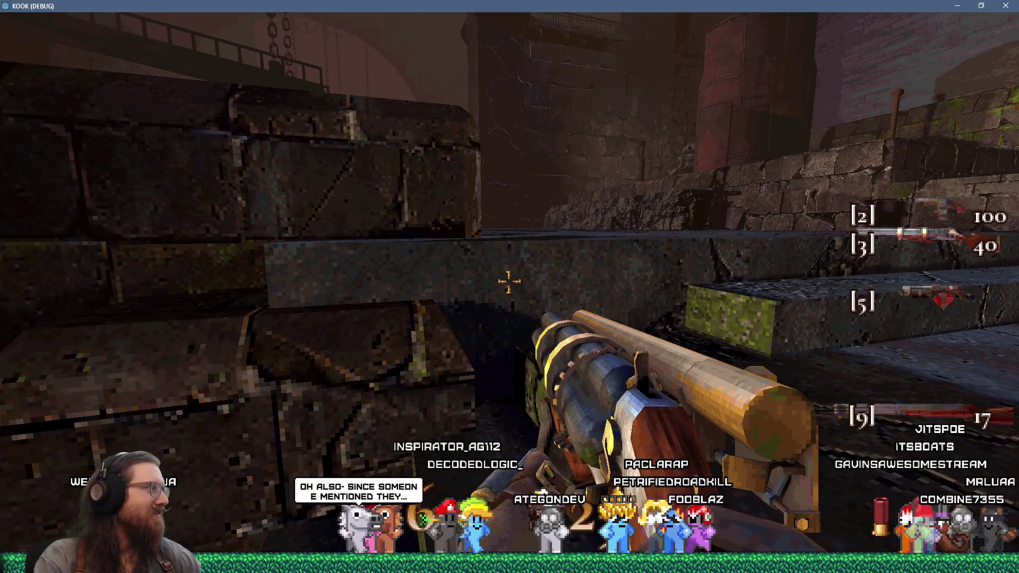
pyautogui.press('w')
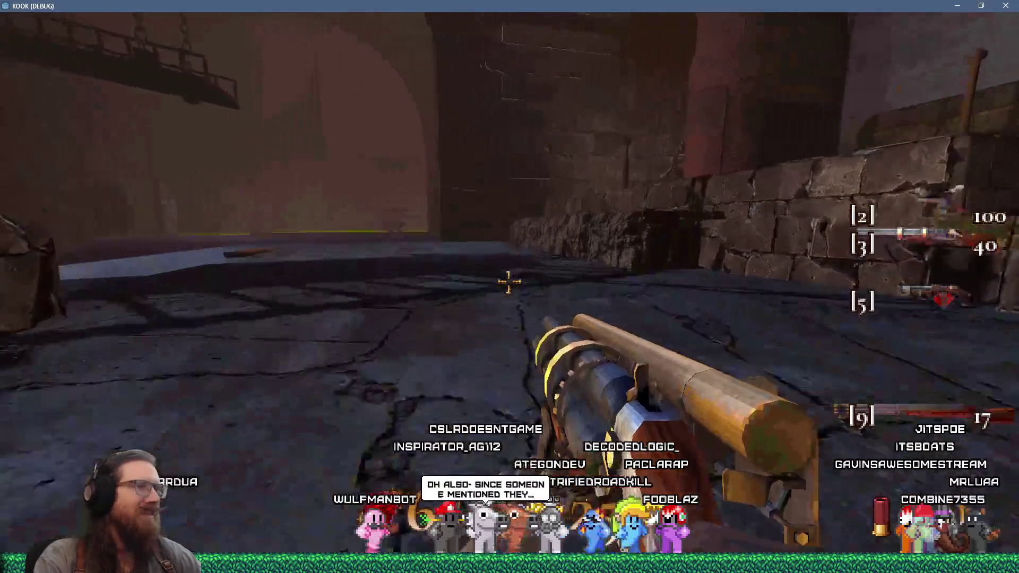
pyautogui.press('w')
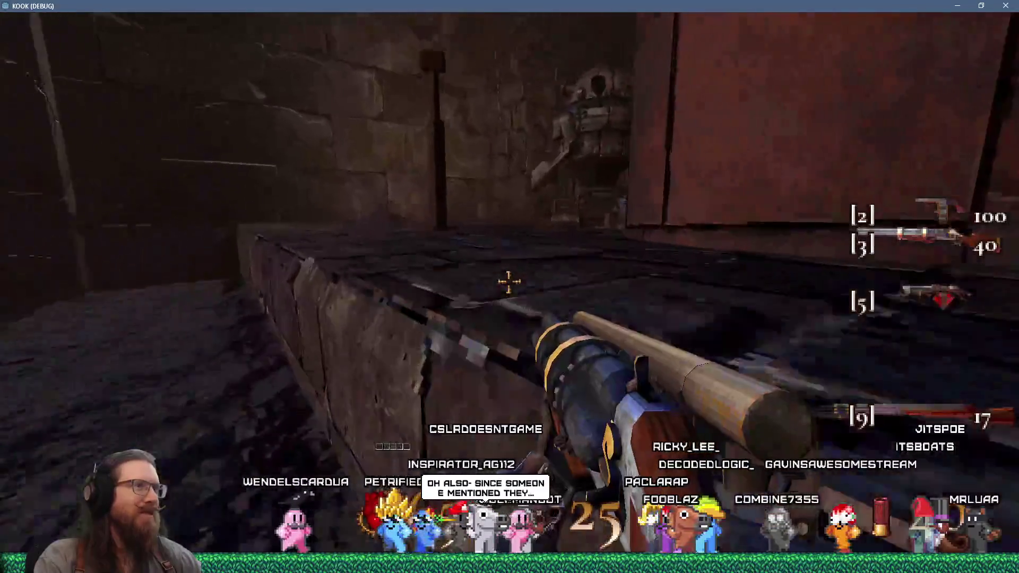
pyautogui.press('w')
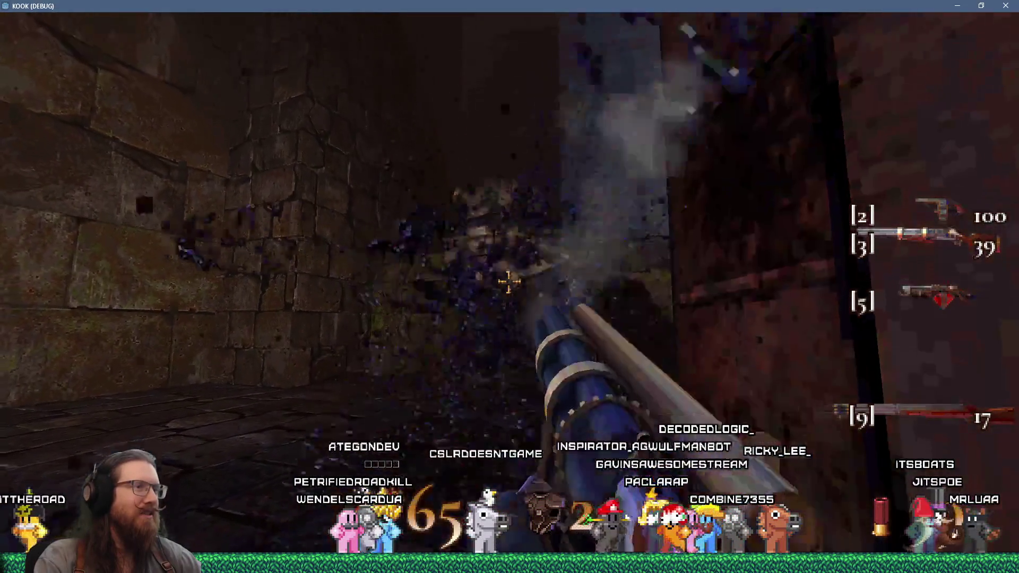
# Step: Switch to the slot-3 Super Shotgun and blast the leaping creature and corridor enemies
pyautogui.press('3')
pyautogui.click(508, 281)
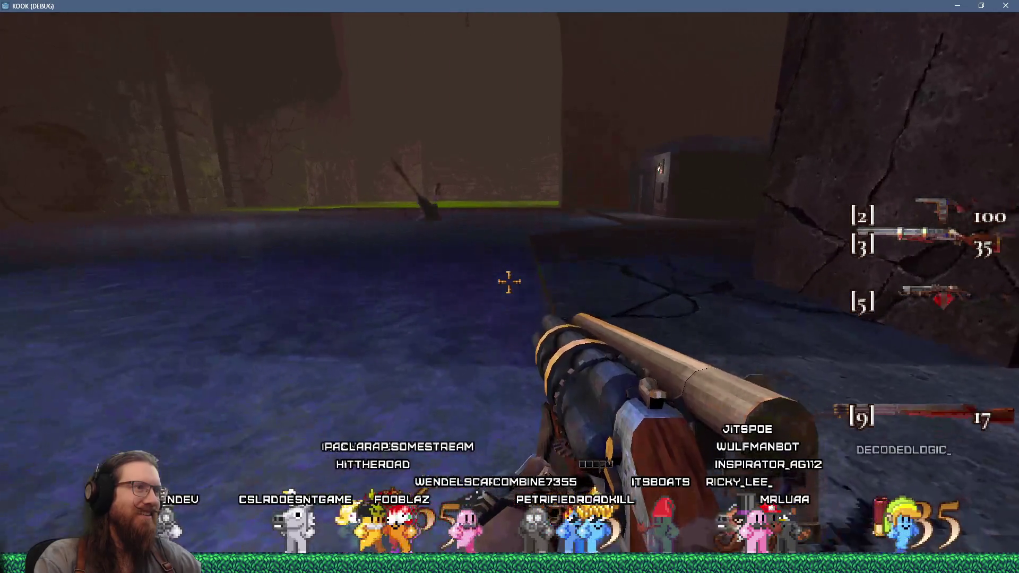
pyautogui.click(509, 281)
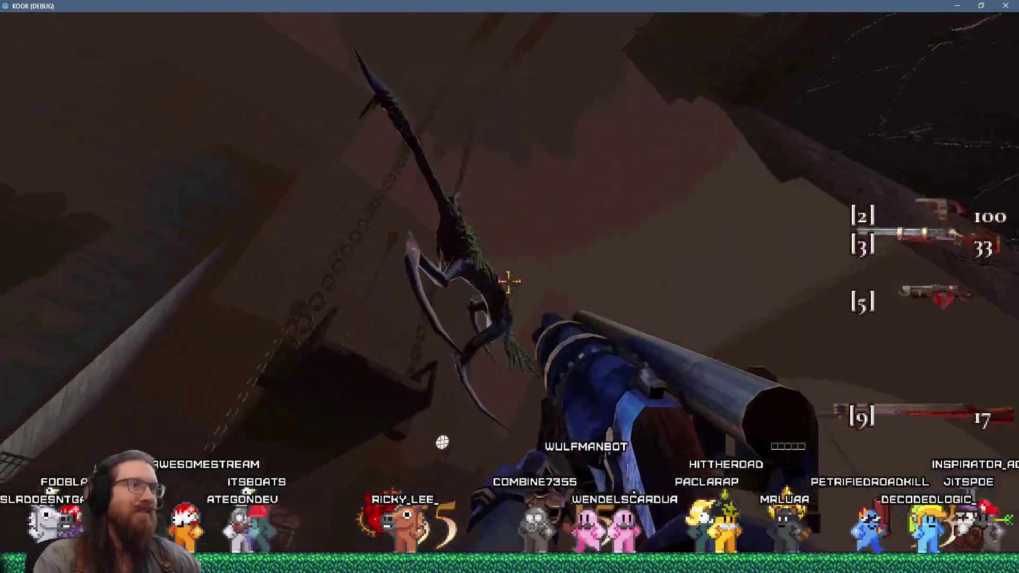
pyautogui.click(508, 281)
pyautogui.click(509, 282)
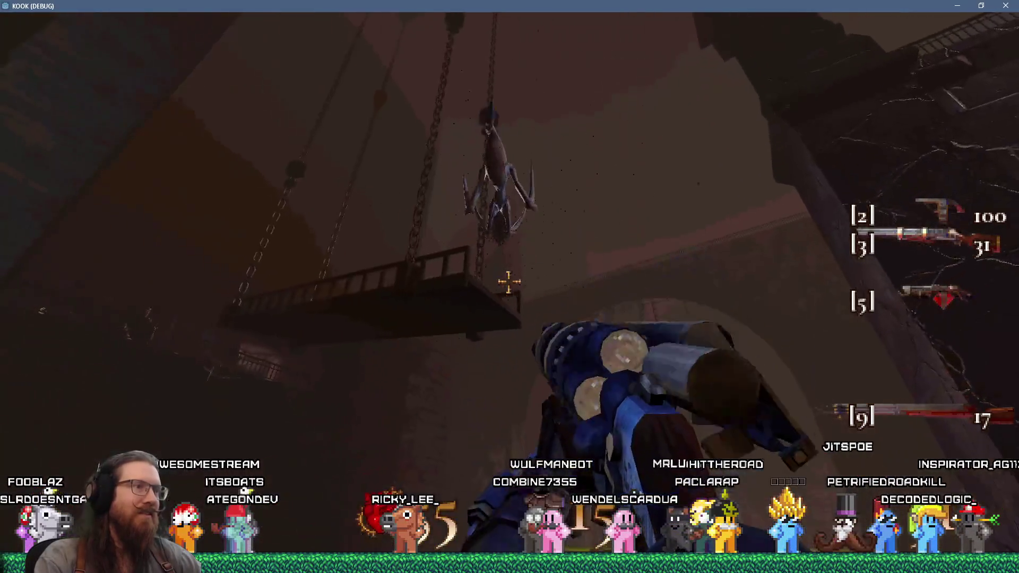
pyautogui.click(508, 282)
pyautogui.click(509, 281)
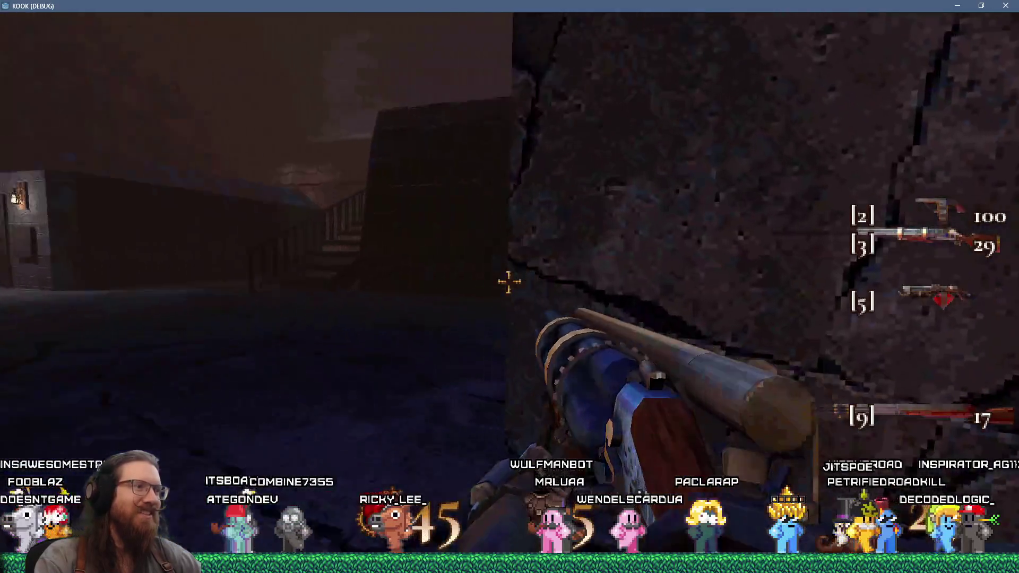
pyautogui.click(509, 281)
# Step: Collect the health pickup and shoot the flying demons from the dark ledge
pyautogui.press('w')
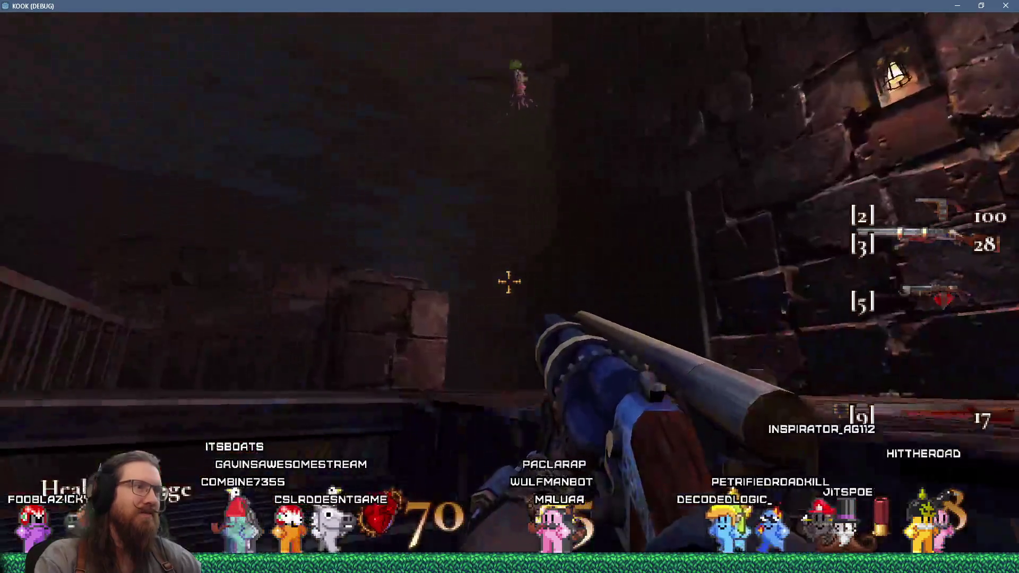
pyautogui.click(508, 282)
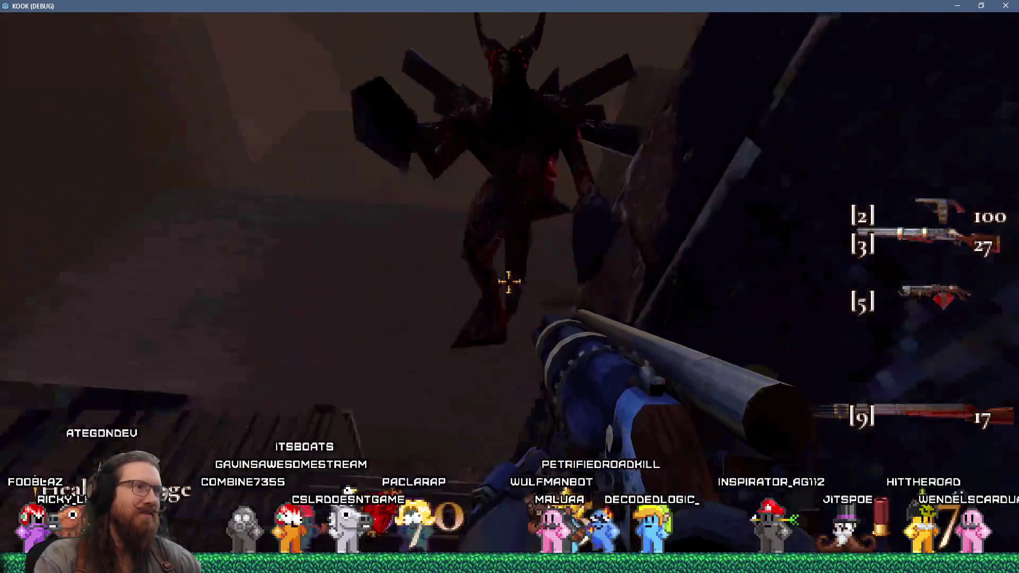
pyautogui.click(509, 281)
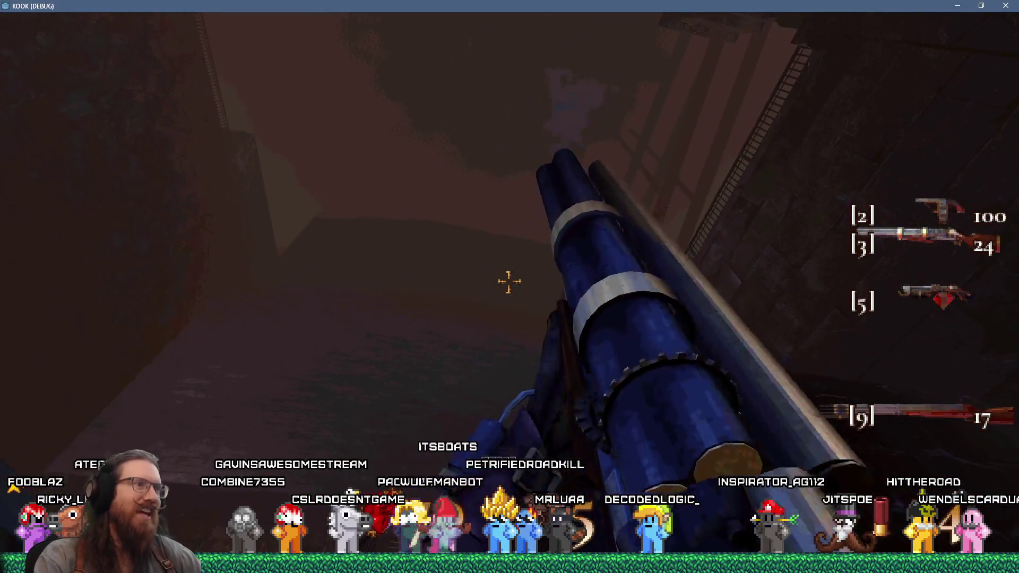
pyautogui.press('w')
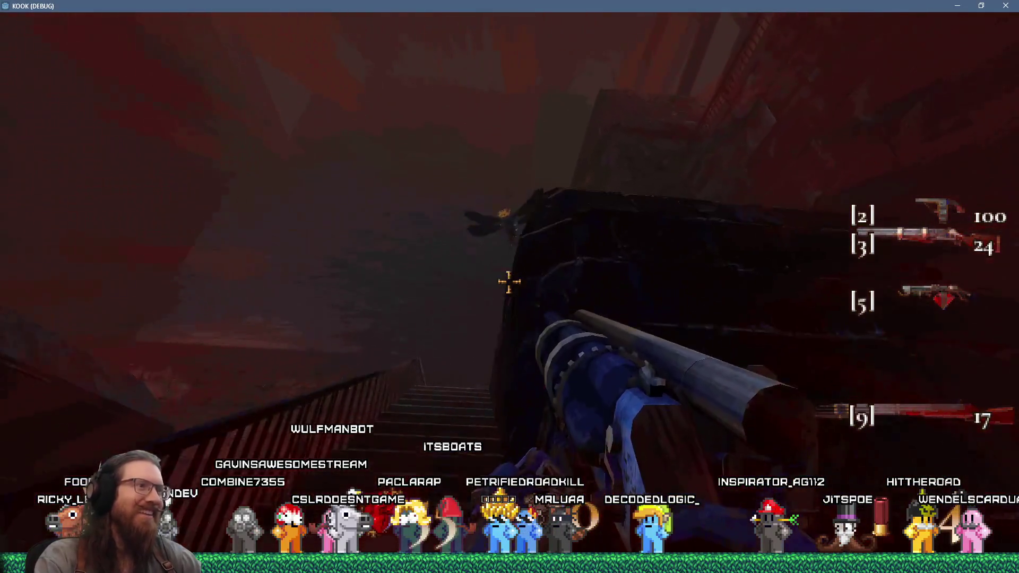
pyautogui.click(508, 281)
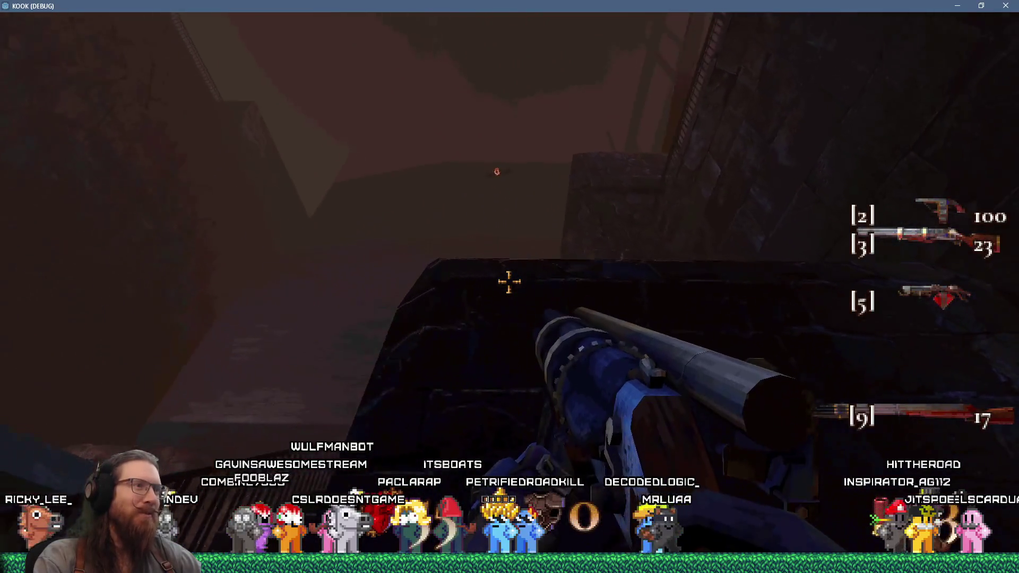
pyautogui.press('w')
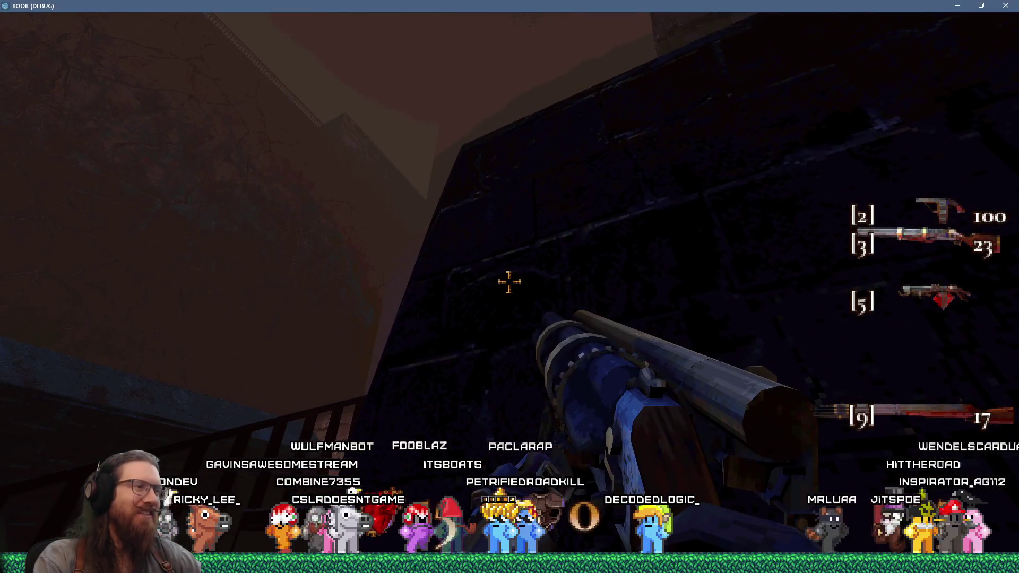
pyautogui.click(508, 282)
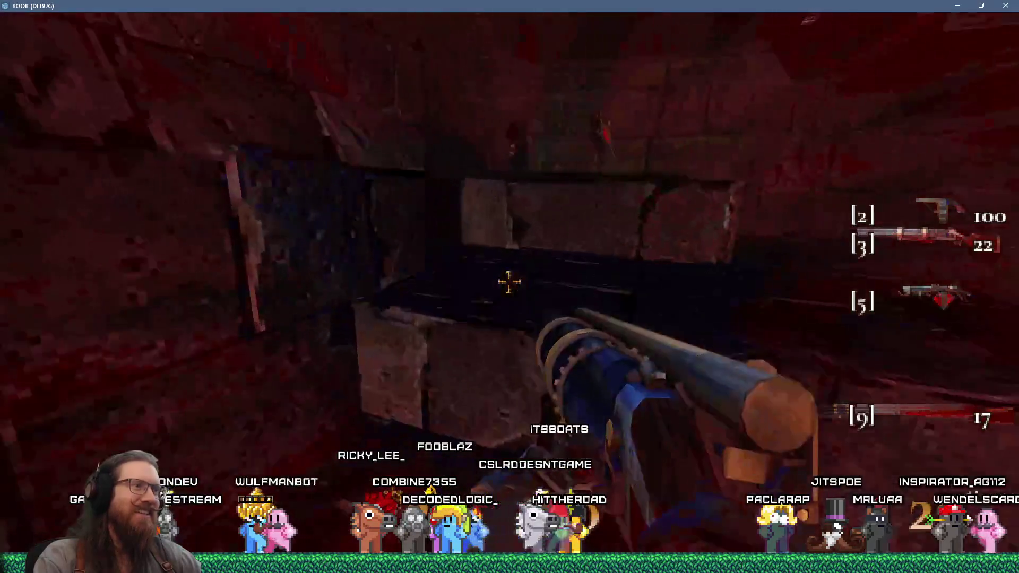
# Step: Leave the bloody room, shoot the robed enemy on the stairs, and enter the corridor
pyautogui.press('w')
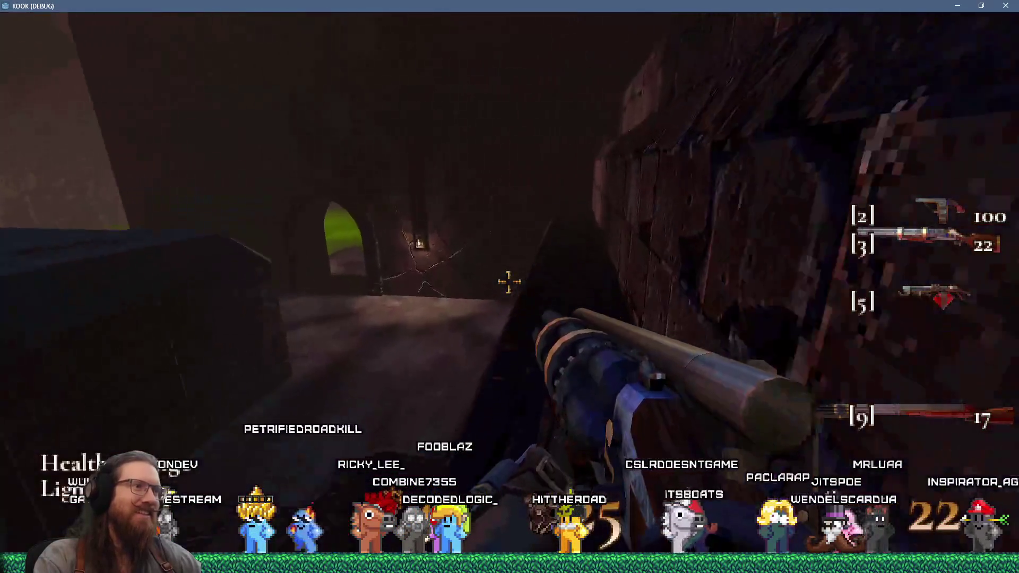
pyautogui.click(510, 282)
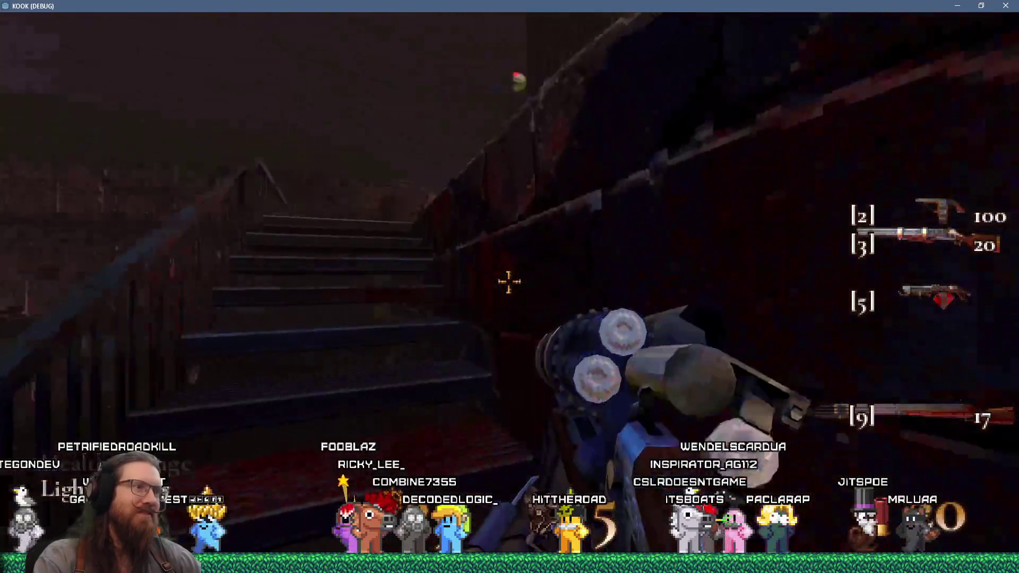
pyautogui.click(510, 282)
pyautogui.press('w')
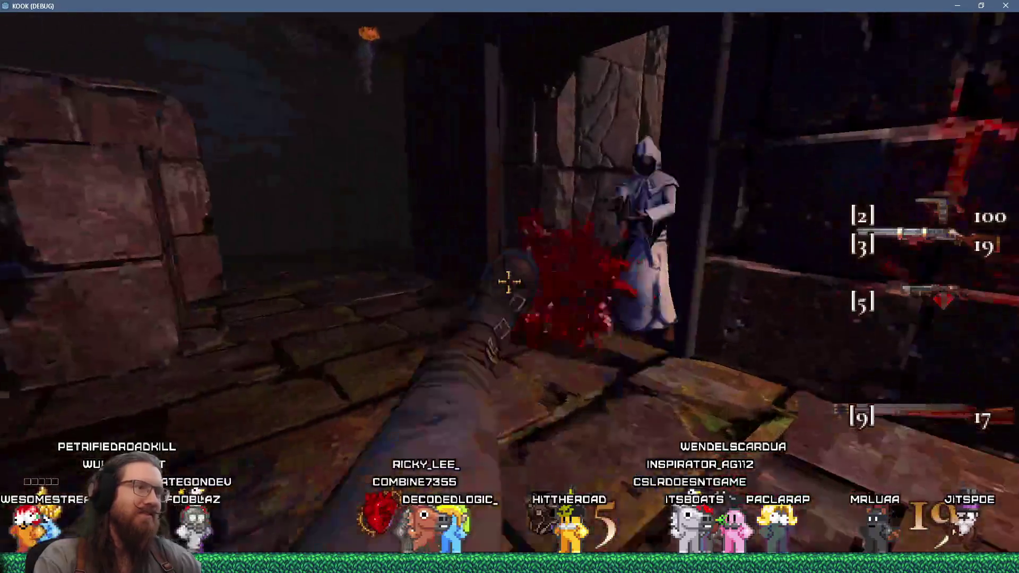
pyautogui.press('w')
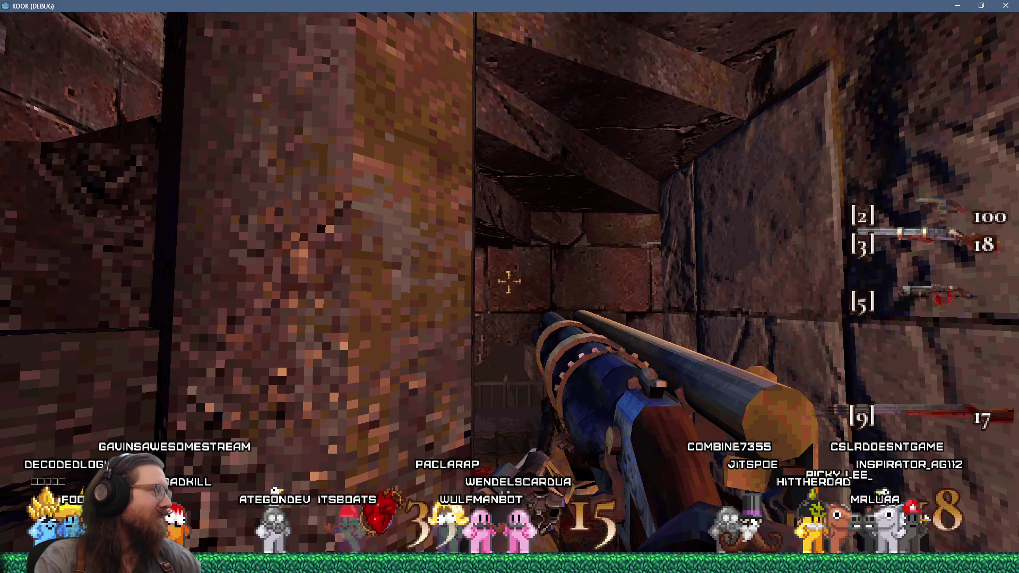
# Step: Cross the wooden bridge into the lit courtyard, fight until dying, then quit the playtest
pyautogui.press('w')
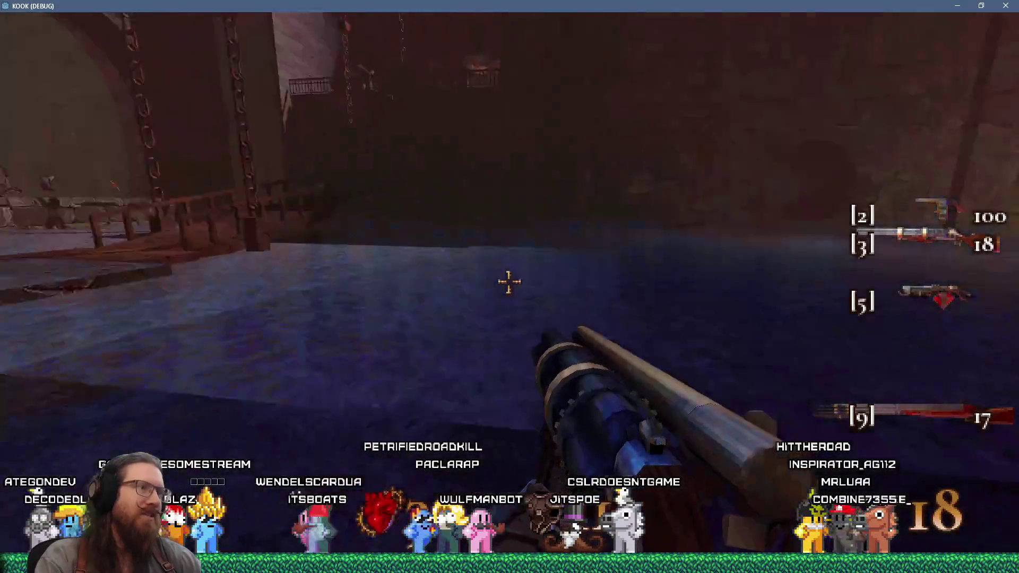
pyautogui.press('w')
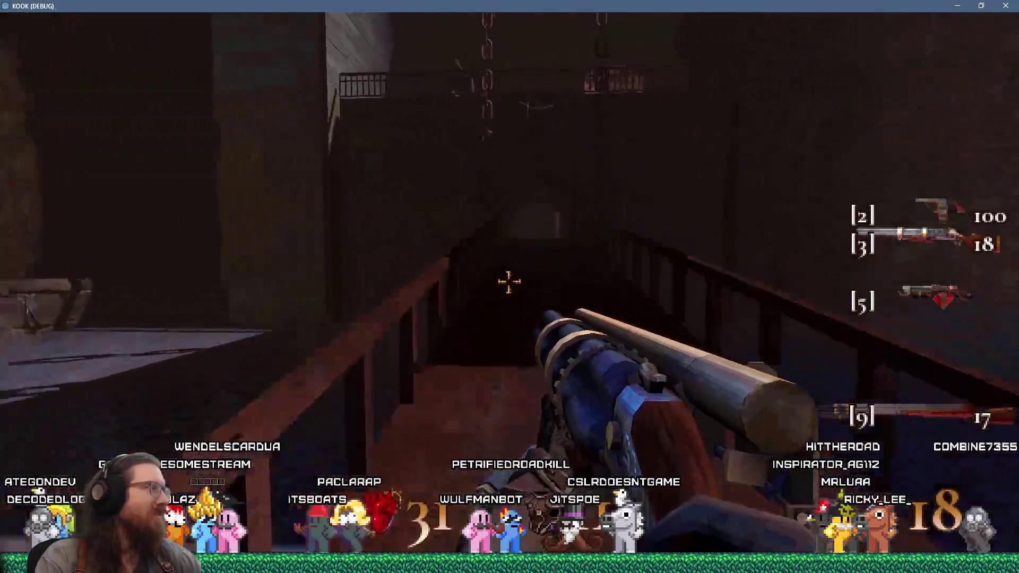
pyautogui.press('w')
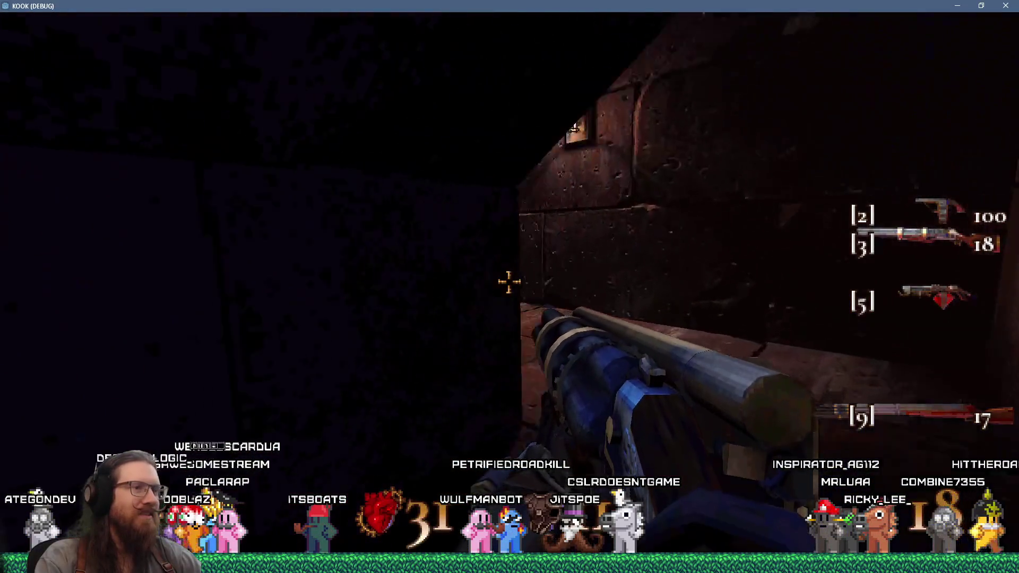
pyautogui.press('w')
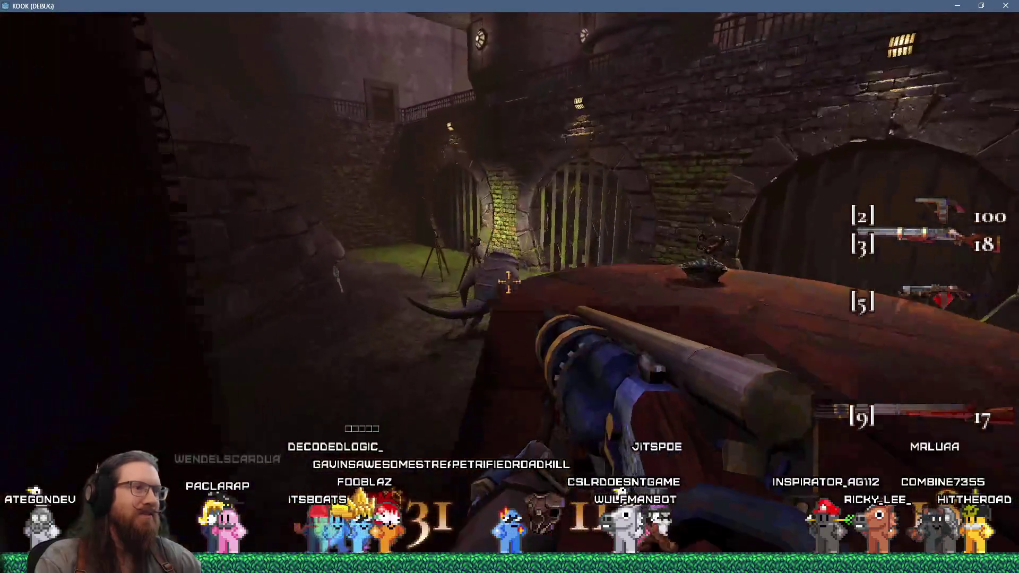
pyautogui.click(508, 282)
pyautogui.press('w')
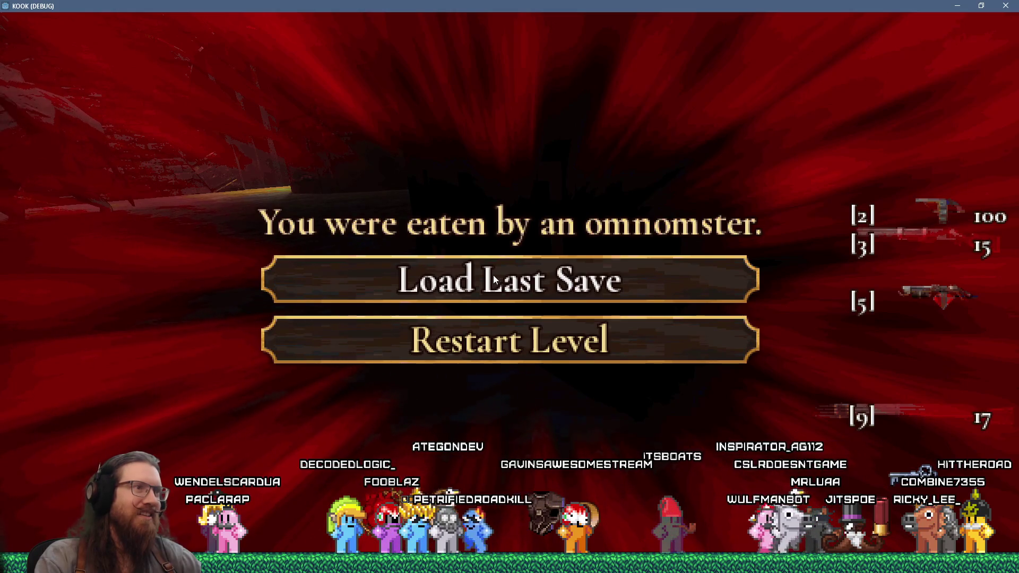
pyautogui.press('Escape')
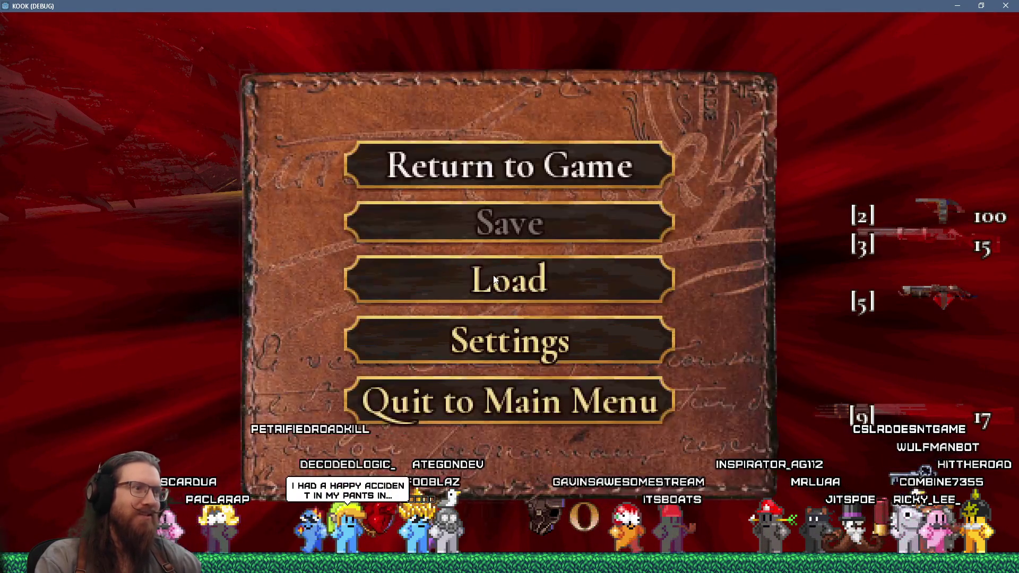
pyautogui.hotkey('alt', 'F4')
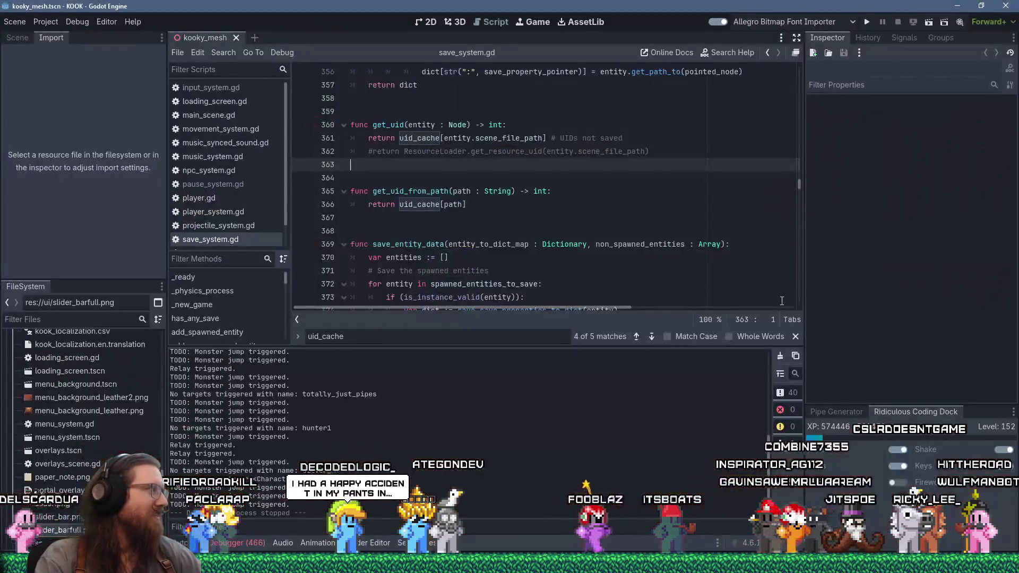
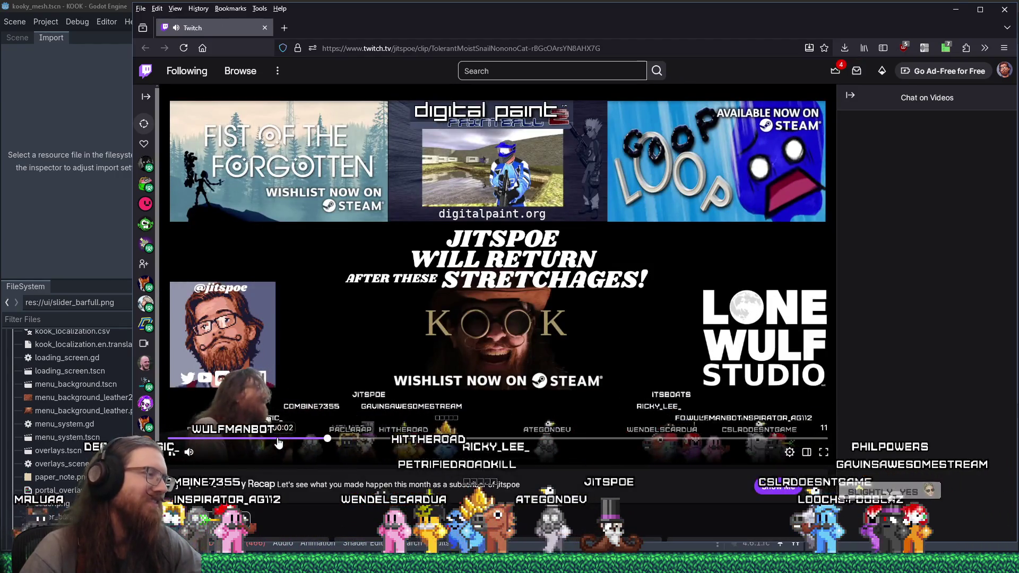
# Step: Let the 'dont look at me like that' Twitch clip finish, then return to the Godot editor
pyautogui.scroll(-5, 271, 446)
pyautogui.scroll(2, 354, 395)
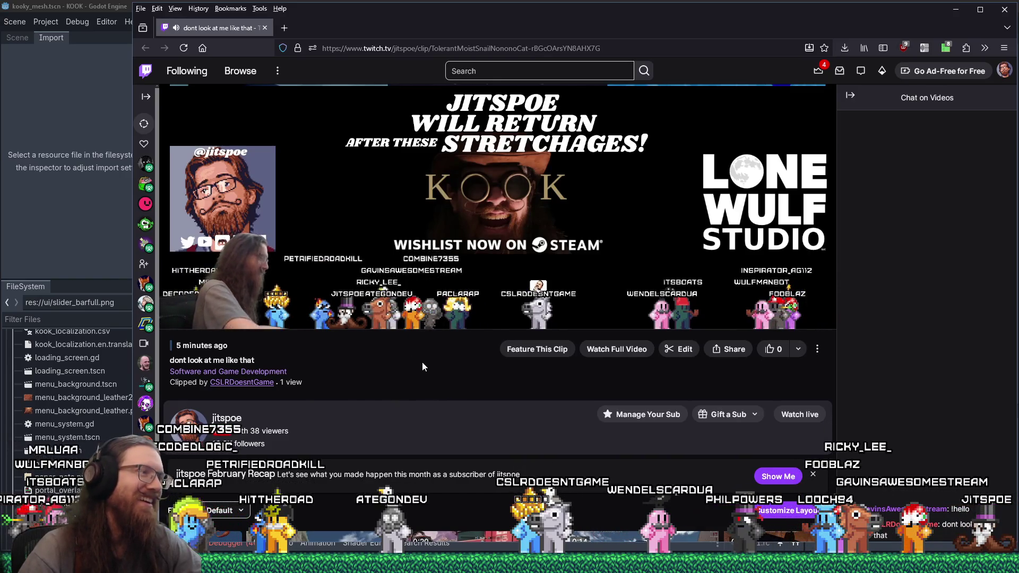
pyautogui.moveTo(292, 316)
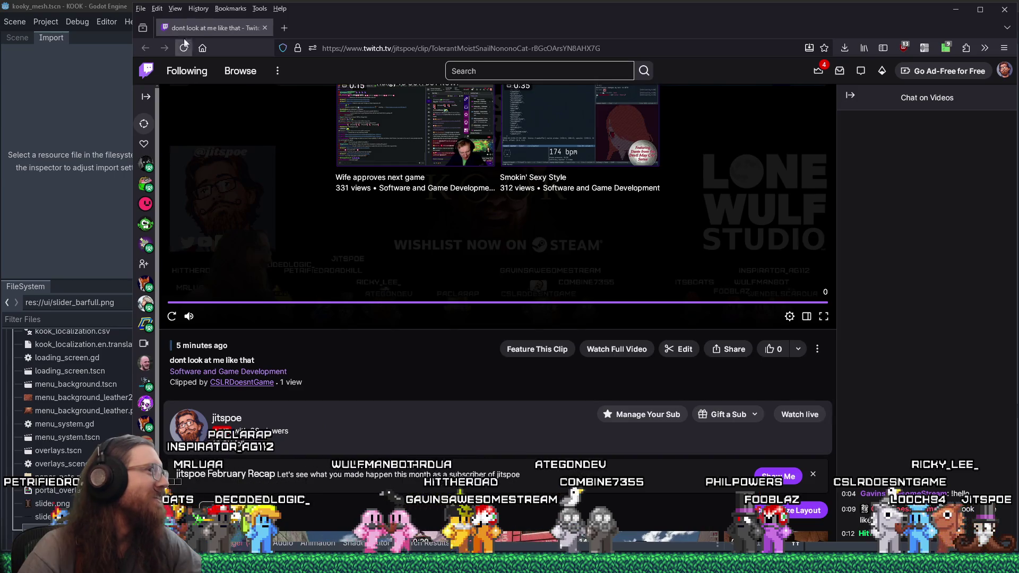
pyautogui.hotkey('alt', 'Tab')
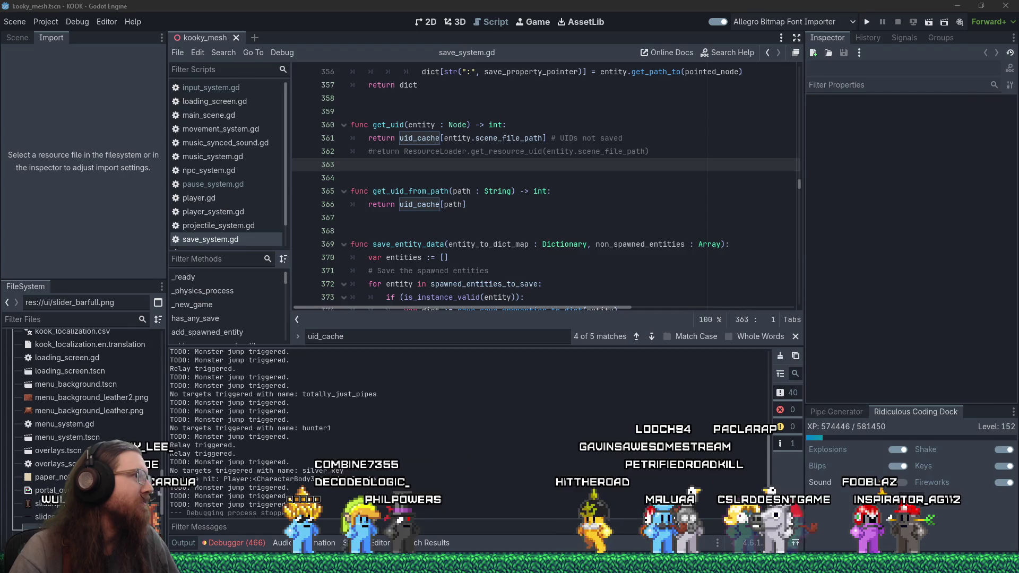
pyautogui.click(512, 181)
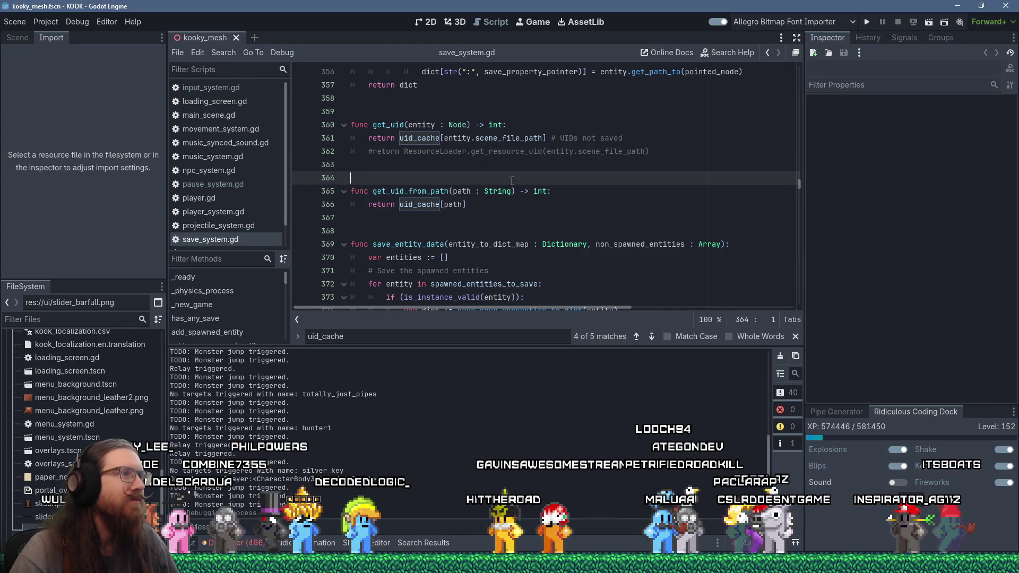
pyautogui.click(452, 165)
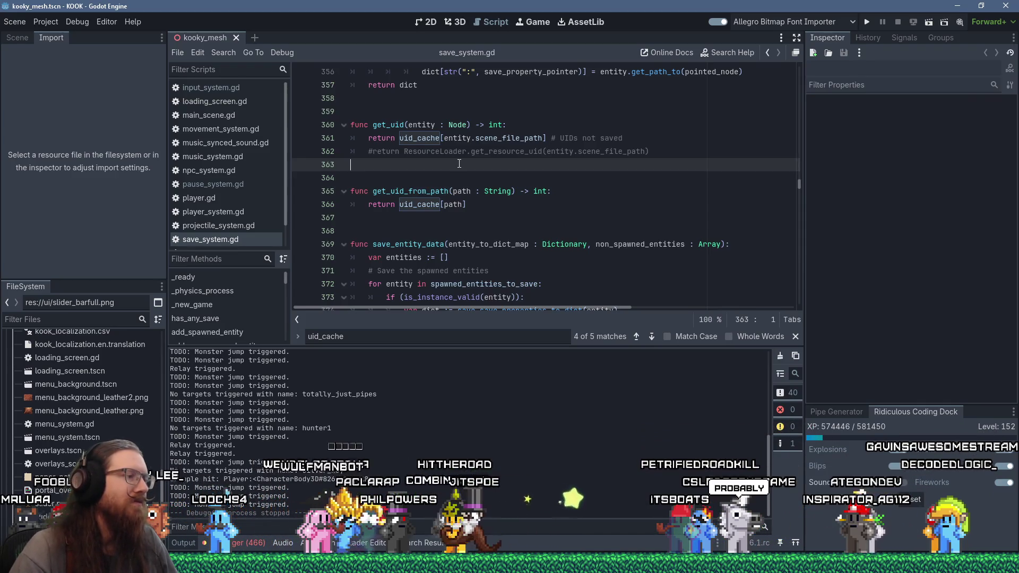
pyautogui.click(259, 542)
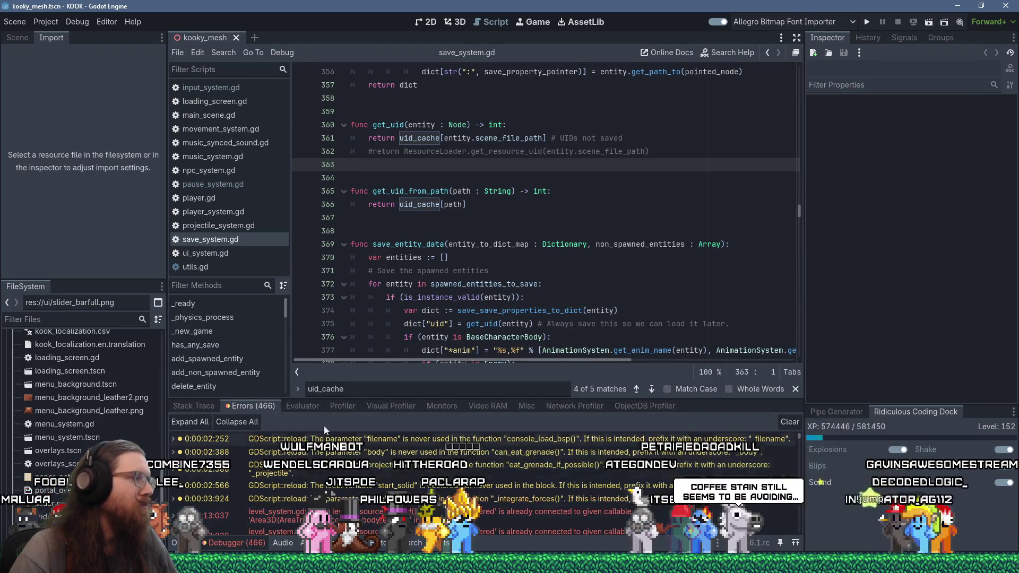
# Step: Enlarge the debugger panel, scroll the 466 errors, clear them, then shrink the panel back
pyautogui.moveTo(397, 399); pyautogui.dragTo(411, 292)
pyautogui.scroll(-5, 531, 468)
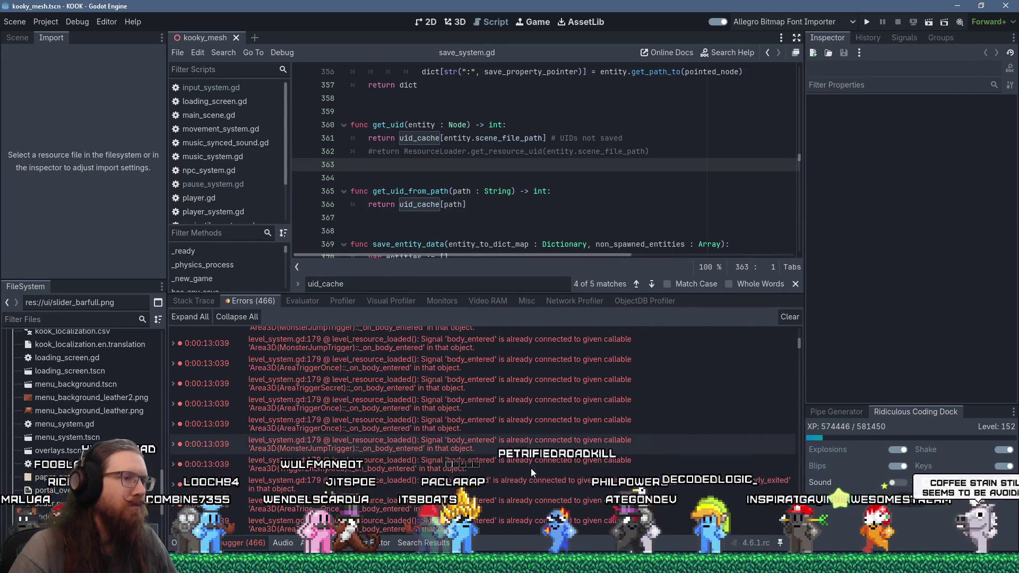
pyautogui.scroll(-3, 531, 468)
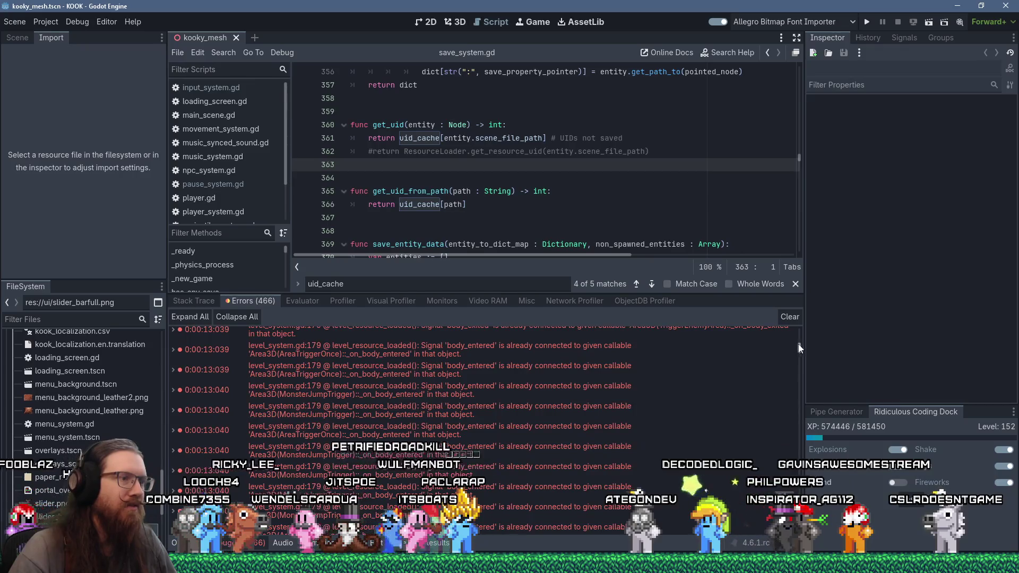
pyautogui.moveTo(798, 347); pyautogui.dragTo(799, 536)
pyautogui.scroll(-5, 782, 491)
pyautogui.click(790, 320)
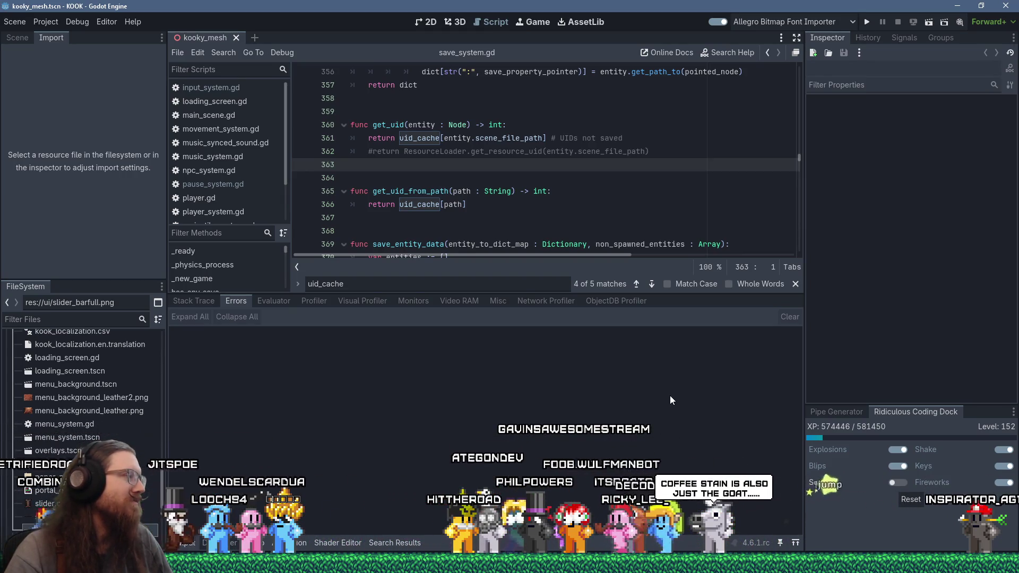
pyautogui.moveTo(679, 294); pyautogui.dragTo(679, 400)
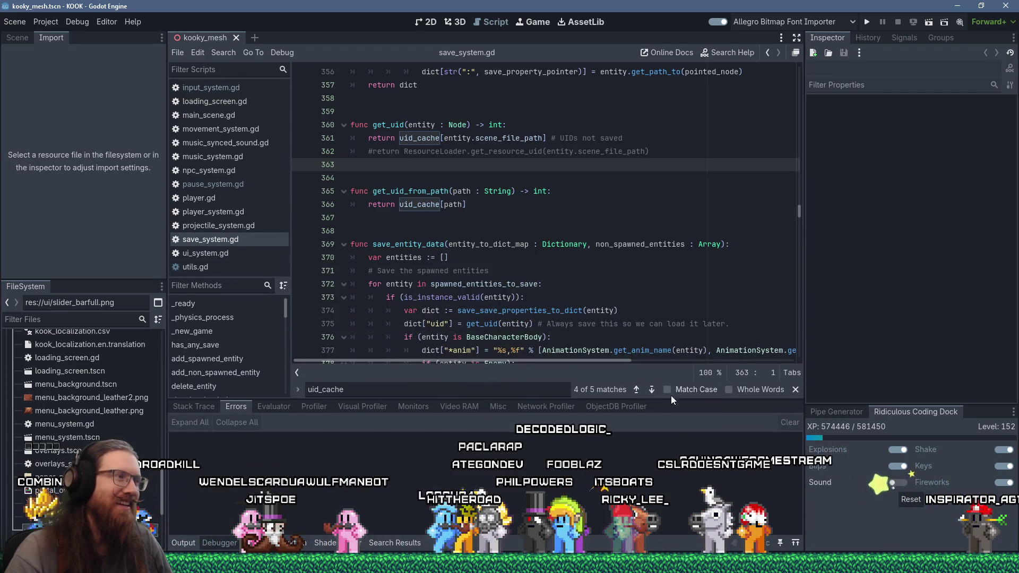
pyautogui.scroll(3, 582, 296)
pyautogui.scroll(-2, 582, 296)
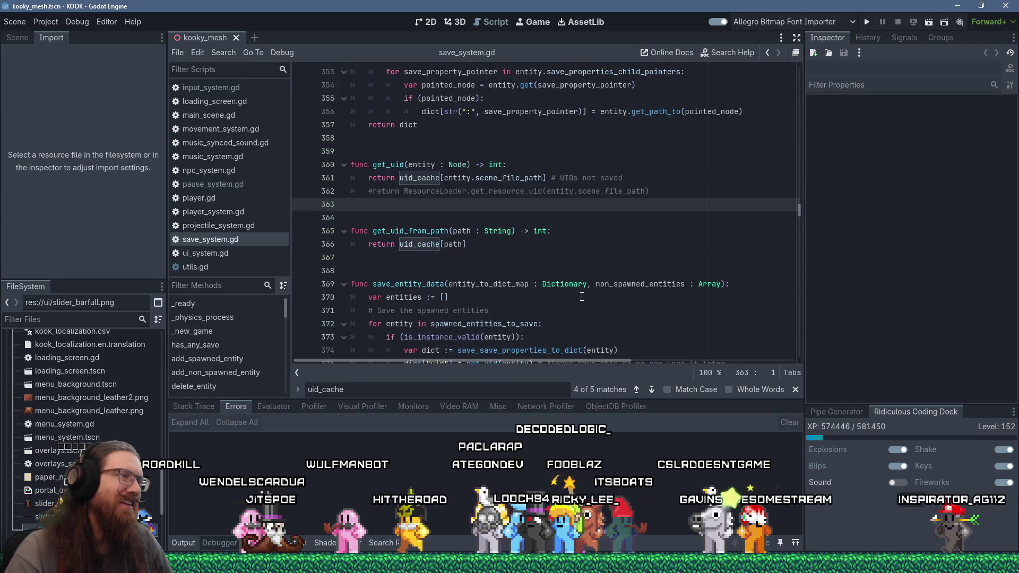
pyautogui.click(455, 264)
pyautogui.press('Up')
pyautogui.press('Up')
pyautogui.press('Up')
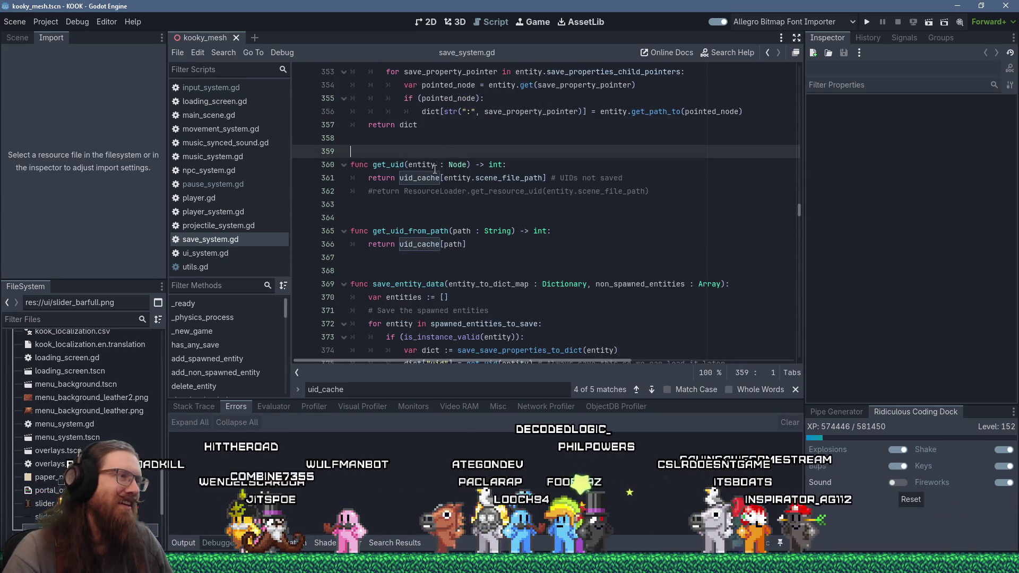
pyautogui.click(472, 210)
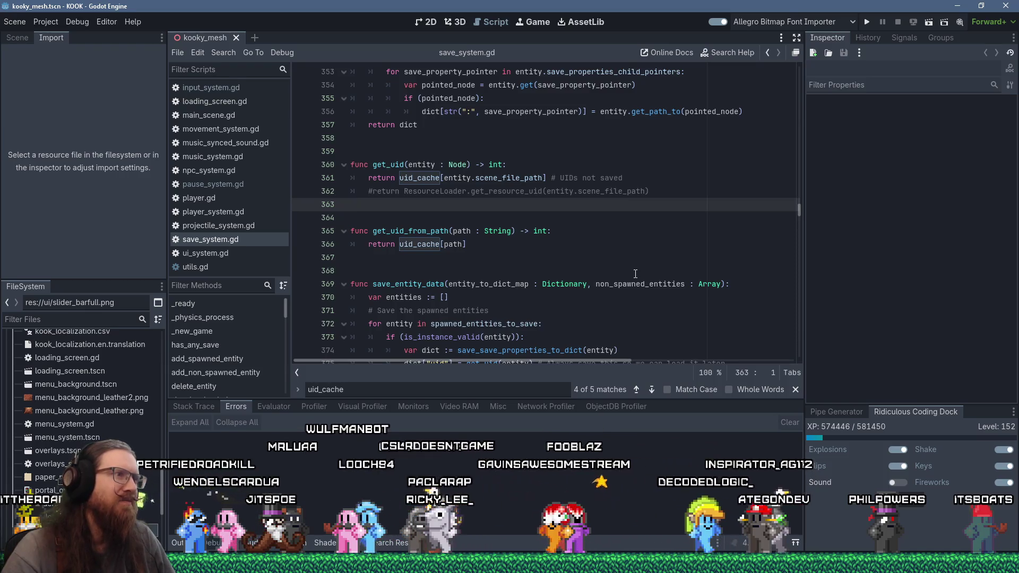
pyautogui.scroll(-9, 635, 274)
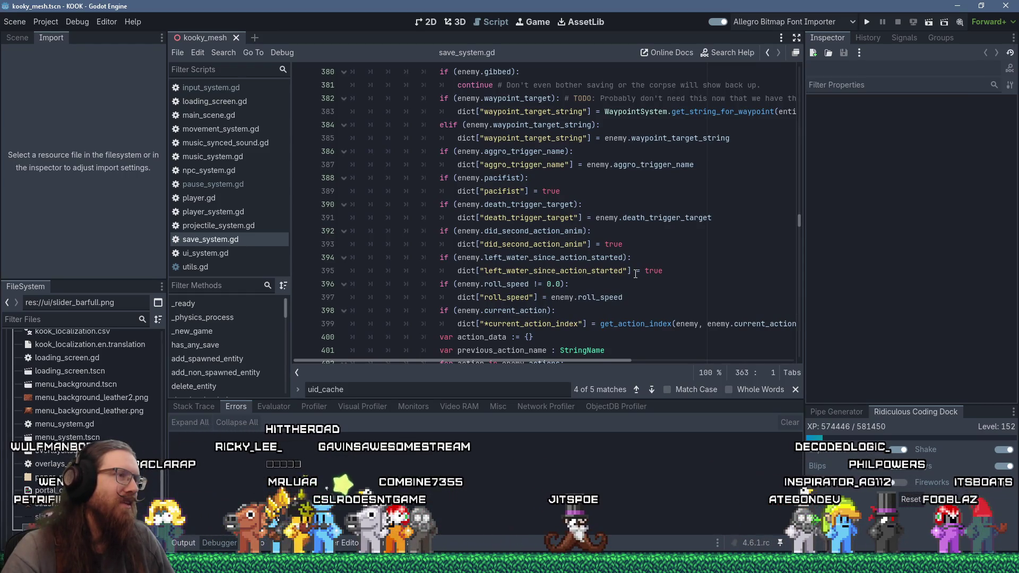
pyautogui.scroll(6, 635, 274)
pyautogui.scroll(5, 635, 273)
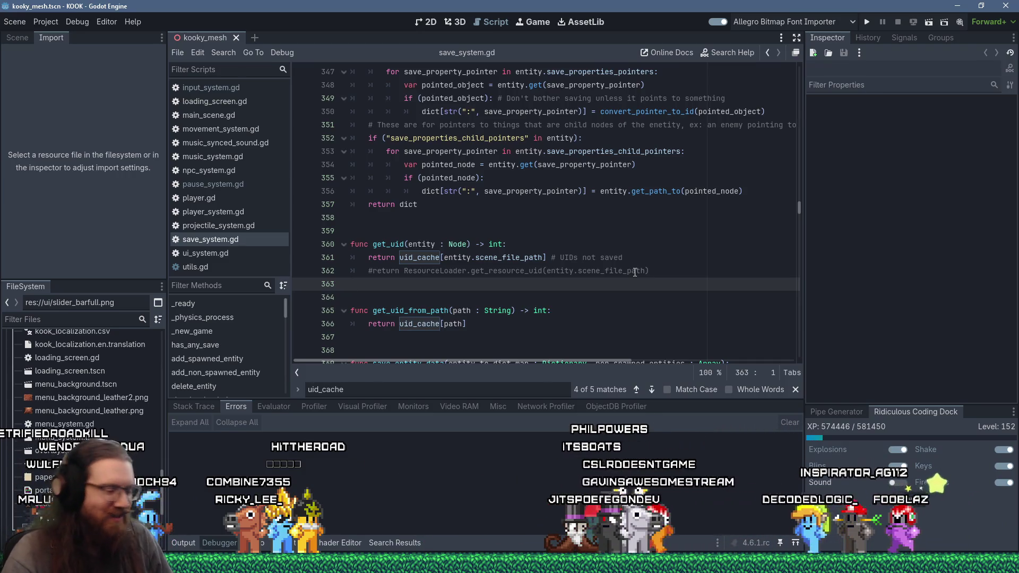
pyautogui.click(676, 272)
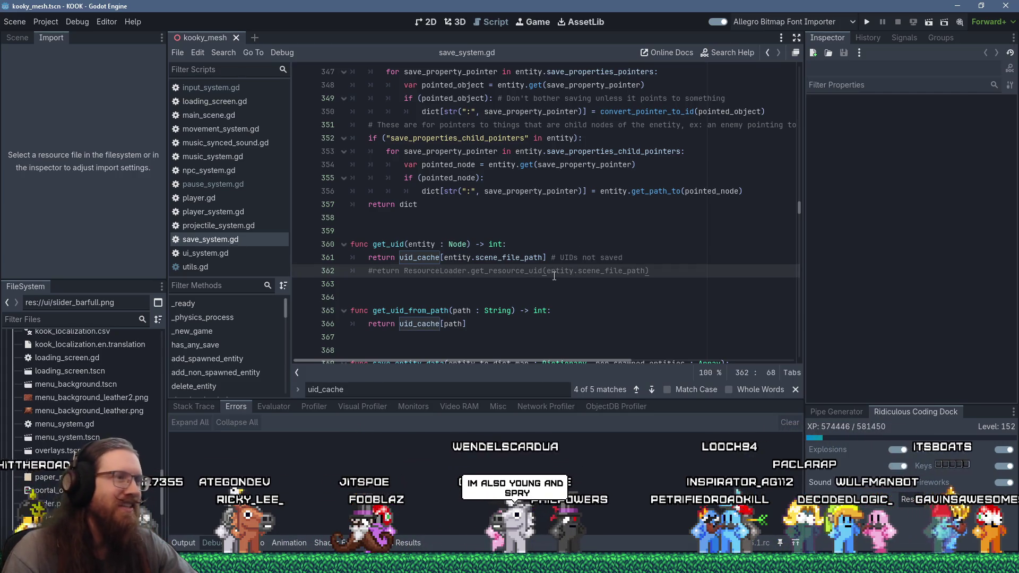
pyautogui.scroll(2, 554, 274)
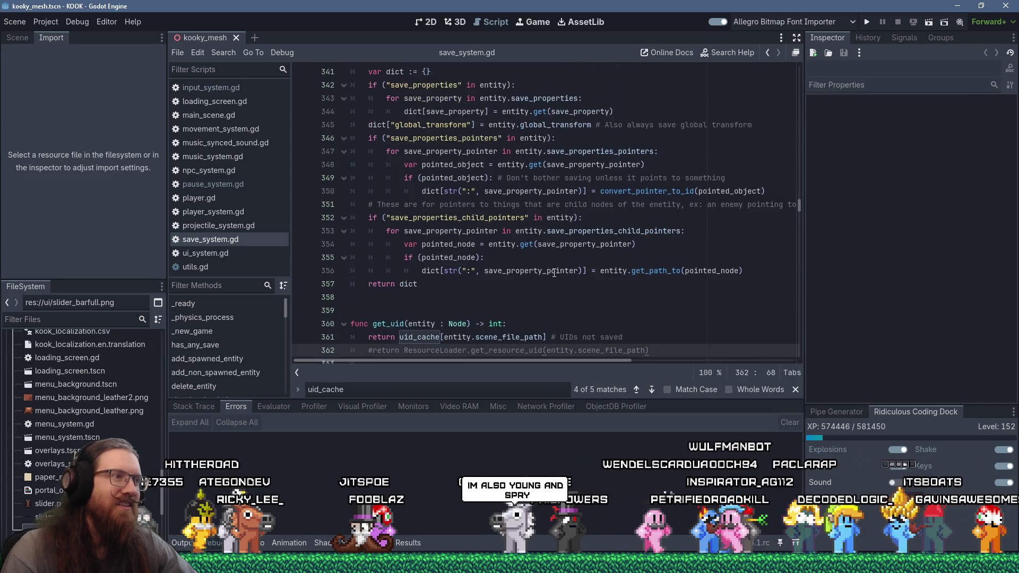
# Step: Scroll briefly through save_system.gd, then bring up the Alt+Tab window switcher
pyautogui.scroll(-2, 554, 273)
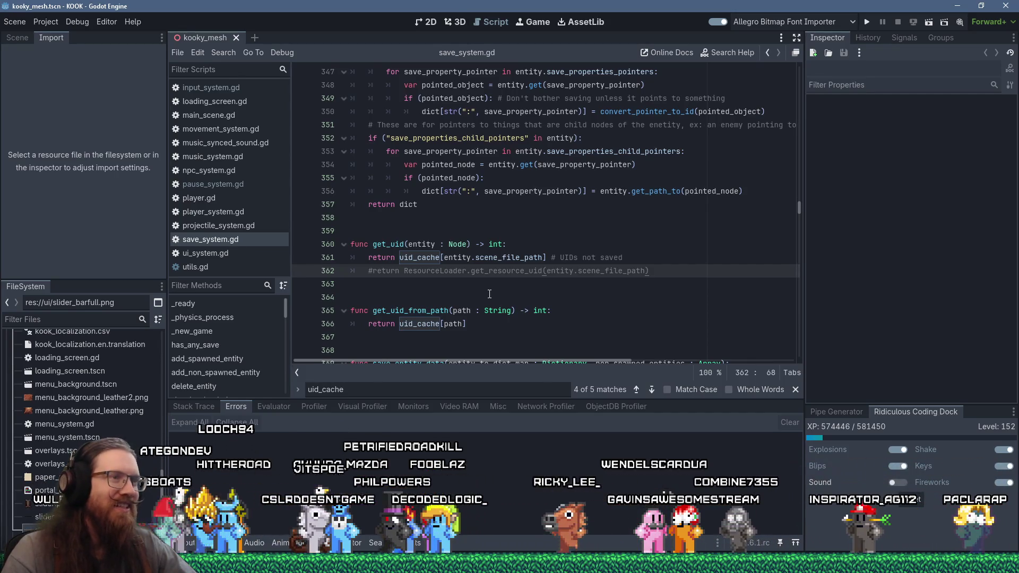
pyautogui.scroll(-3, 489, 294)
pyautogui.scroll(3, 487, 292)
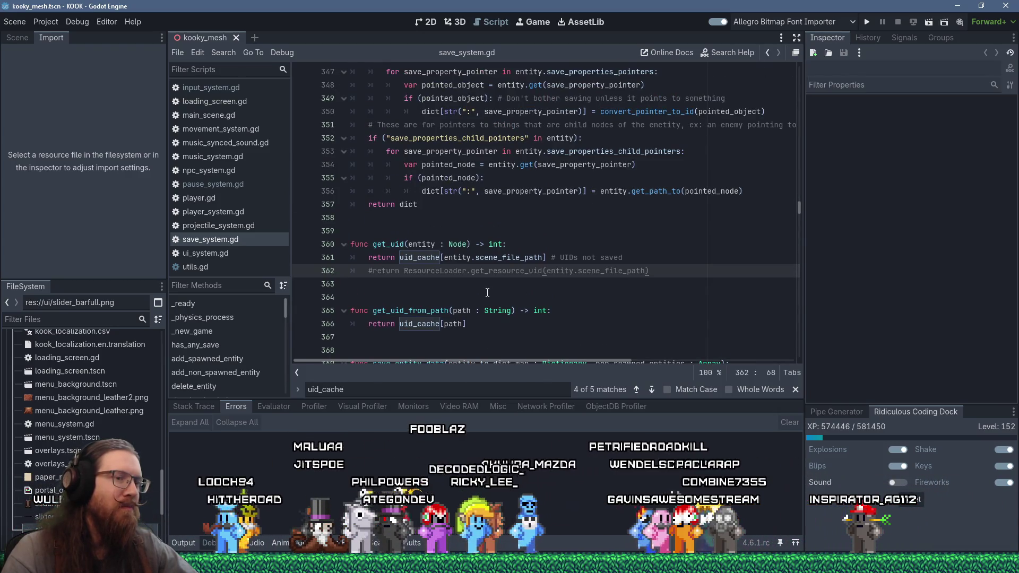
pyautogui.hotkey('alt', 'Tab')
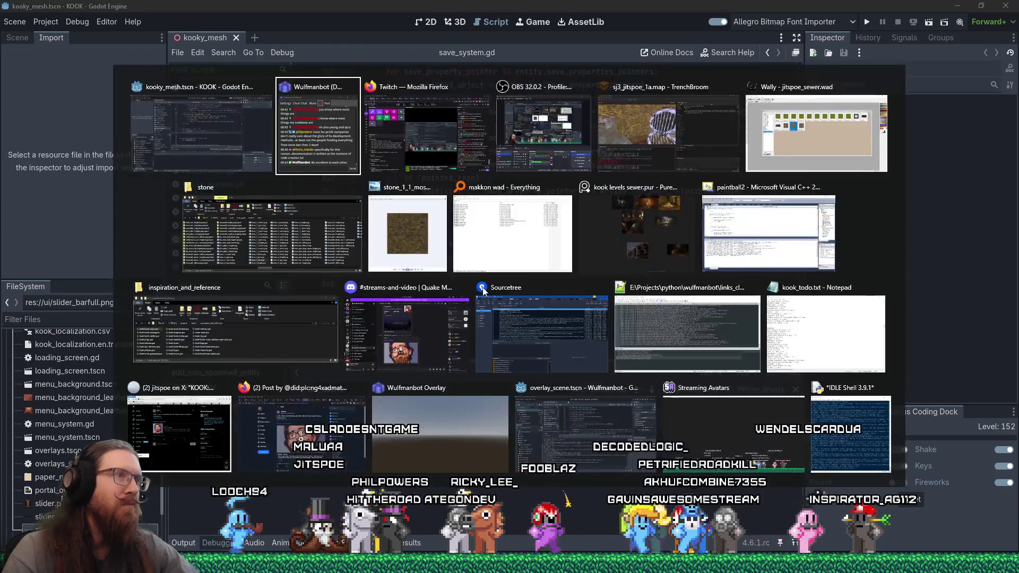
# Step: Switch to TrenchBroom and fly the camera around sj3_jitspoe_1a's mossy brick walls and gratings
pyautogui.hotkey('alt', 'shift', 'Tab')
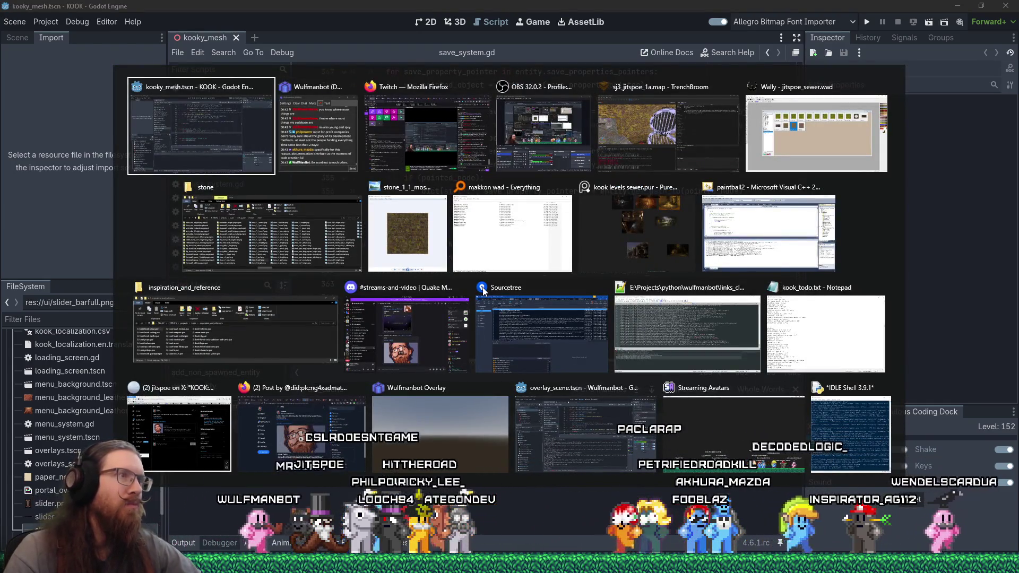
pyautogui.hotkey('alt', 'Tab')
pyautogui.hotkey('alt', 'Tab')
pyautogui.hotkey('alt', 'Tab')
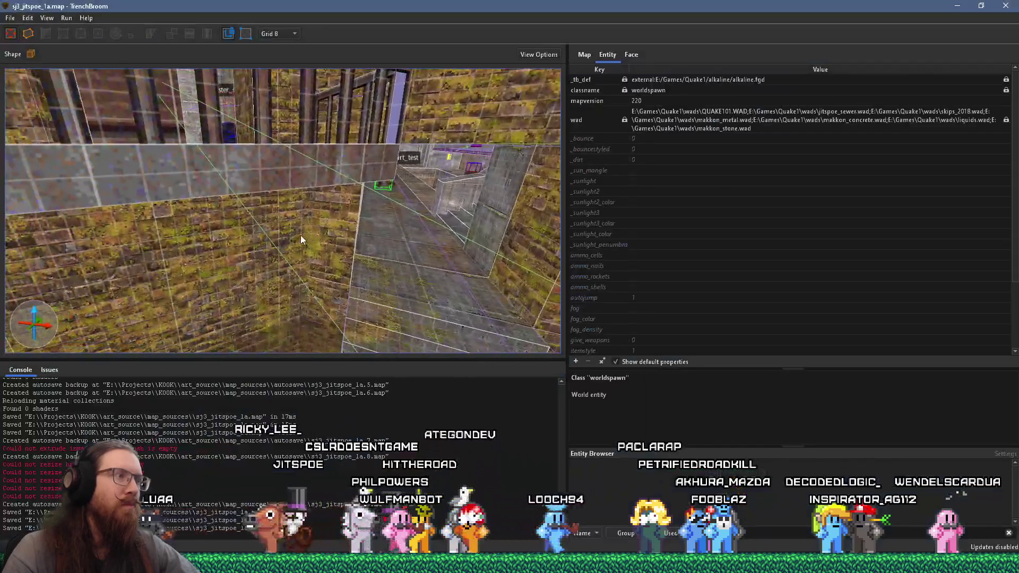
pyautogui.scroll(5, 300, 235)
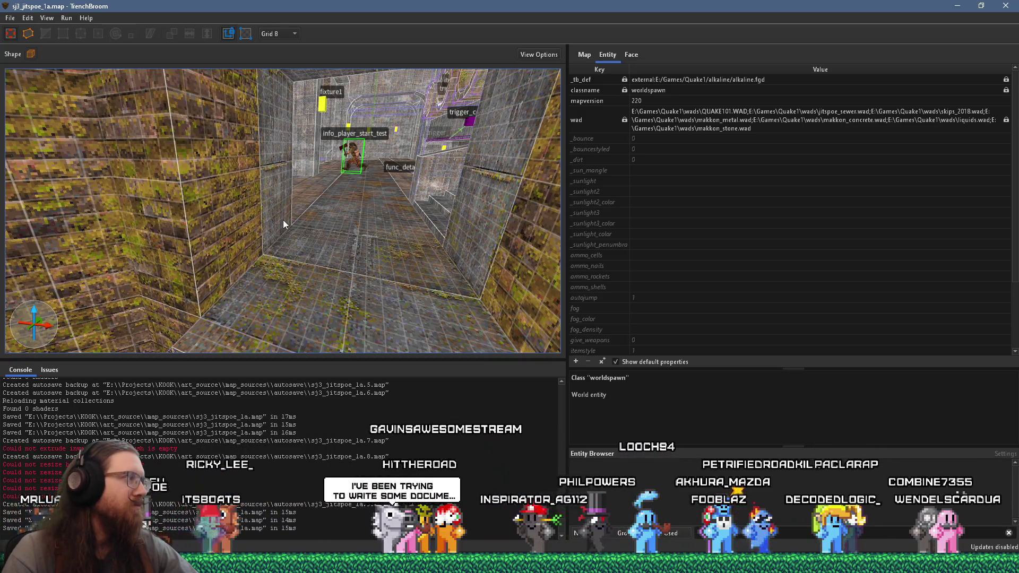
pyautogui.moveTo(282, 223); pyautogui.dragTo(483, 194)
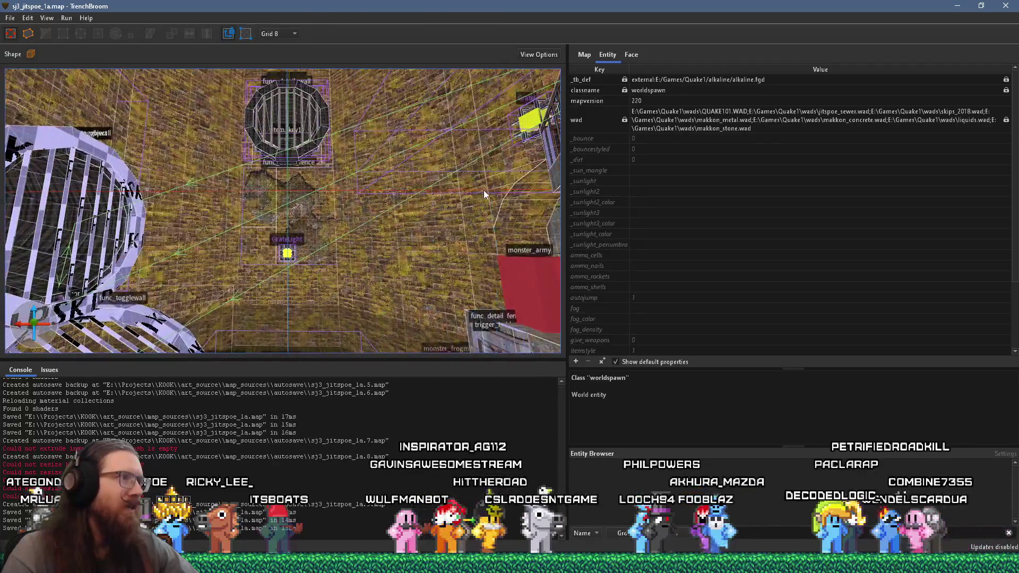
pyautogui.scroll(2, 415, 209)
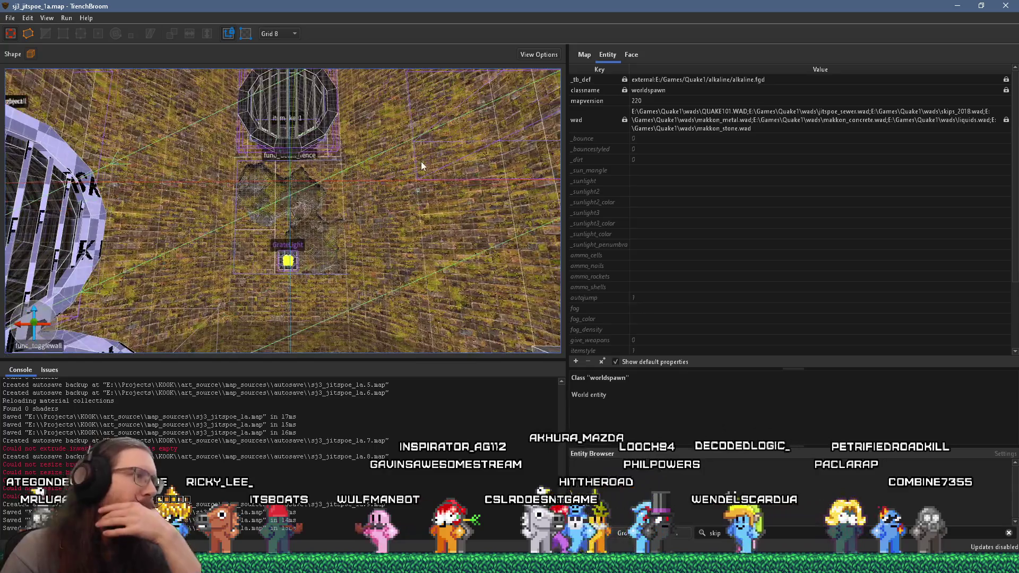
pyautogui.scroll(4, 391, 211)
pyautogui.moveTo(391, 210)
pyautogui.mouseDown()
pyautogui.moveTo(399, 253)
pyautogui.moveTo(292, 222)
pyautogui.moveTo(279, 208)
pyautogui.mouseUp()
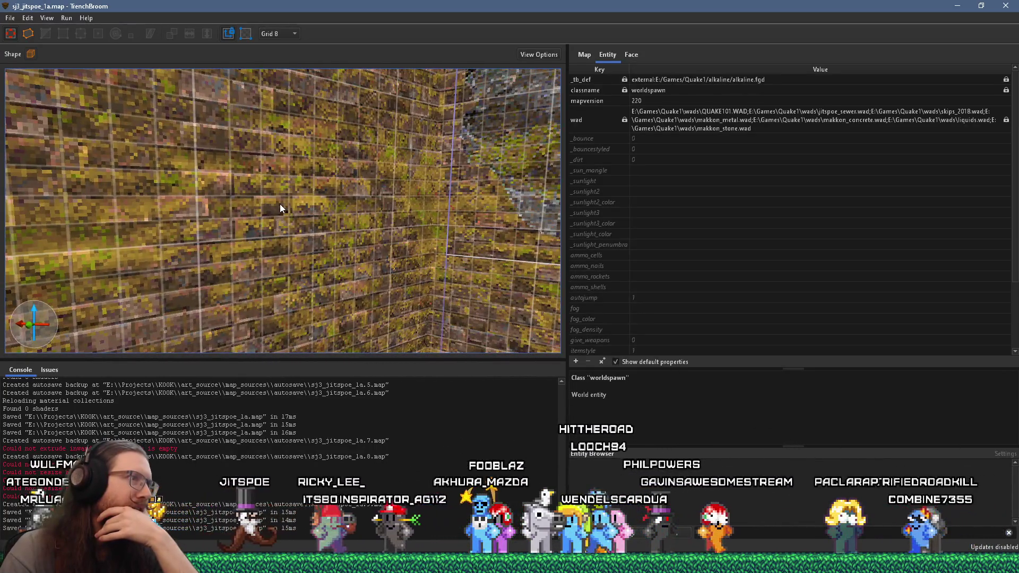
pyautogui.scroll(-3, 279, 204)
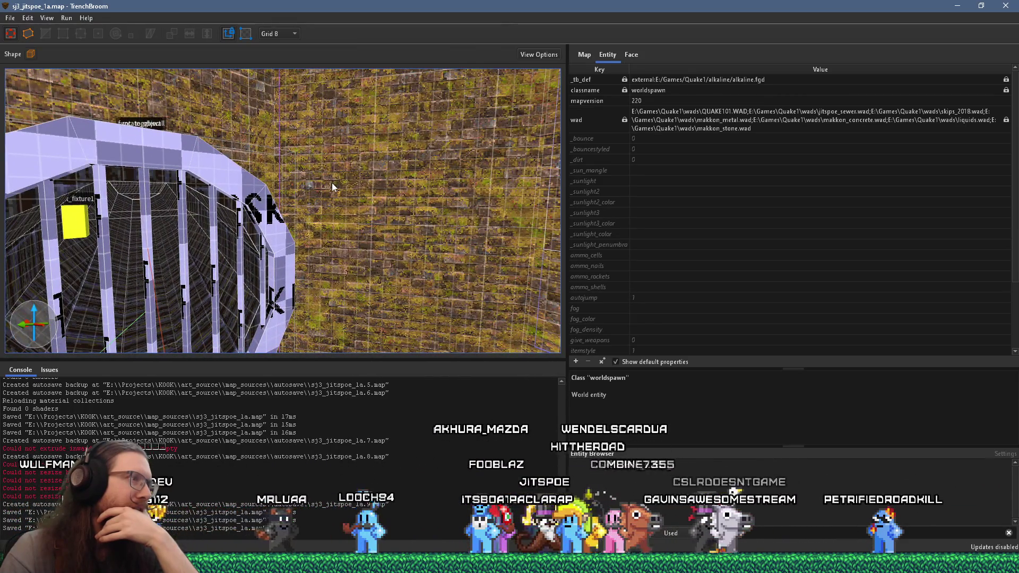
pyautogui.scroll(5, 379, 227)
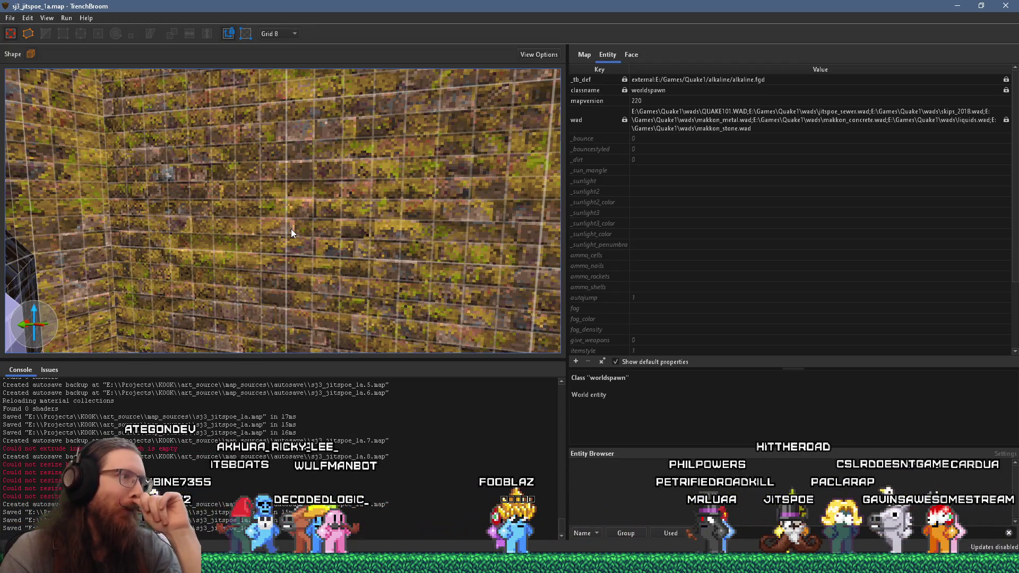
pyautogui.scroll(-5, 291, 233)
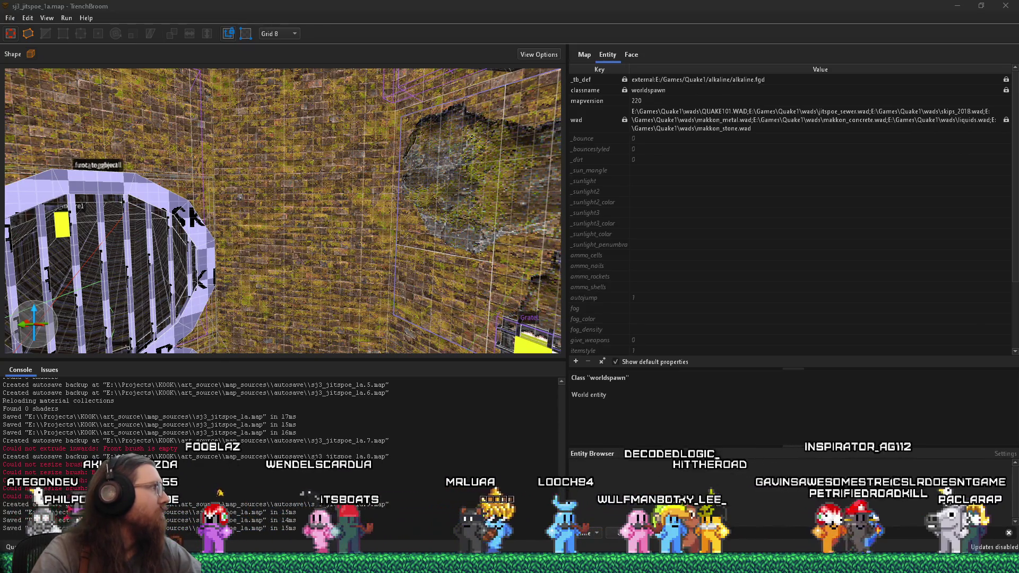
pyautogui.hotkey('alt', 'Tab')
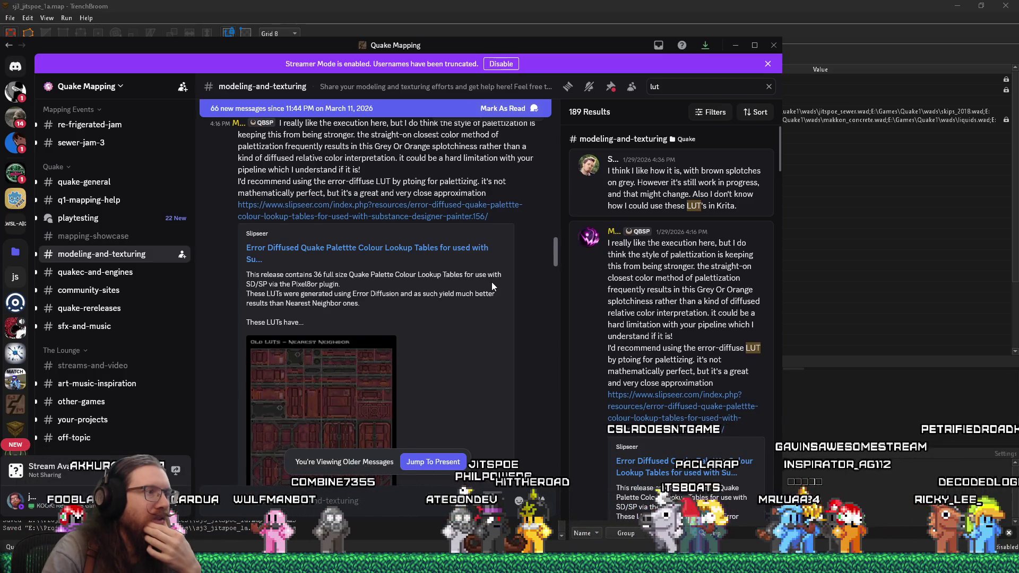
pyautogui.scroll(-1, 492, 287)
pyautogui.scroll(-10, 491, 287)
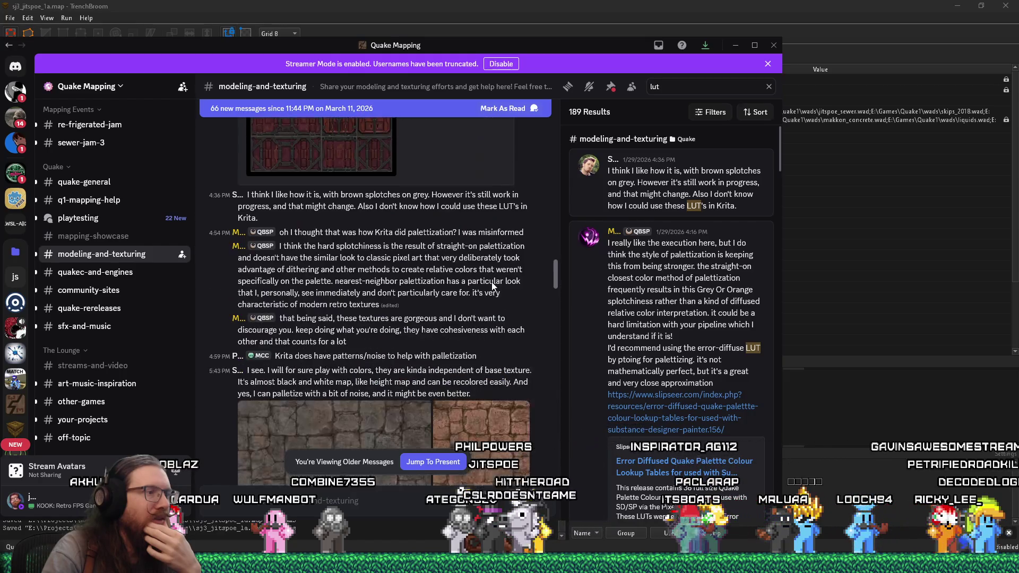
pyautogui.scroll(-3, 492, 286)
pyautogui.scroll(2, 492, 287)
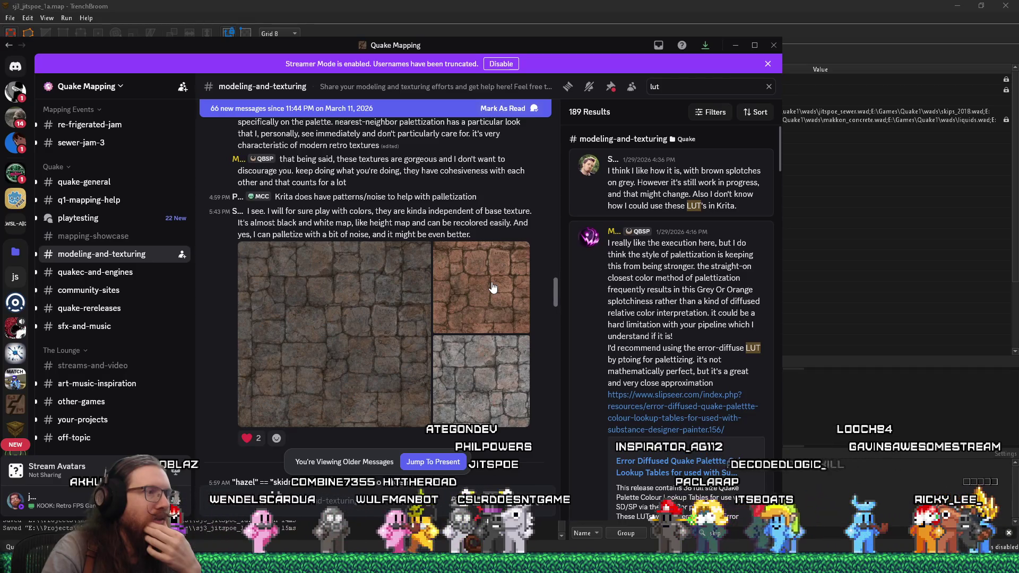
pyautogui.scroll(5, 492, 286)
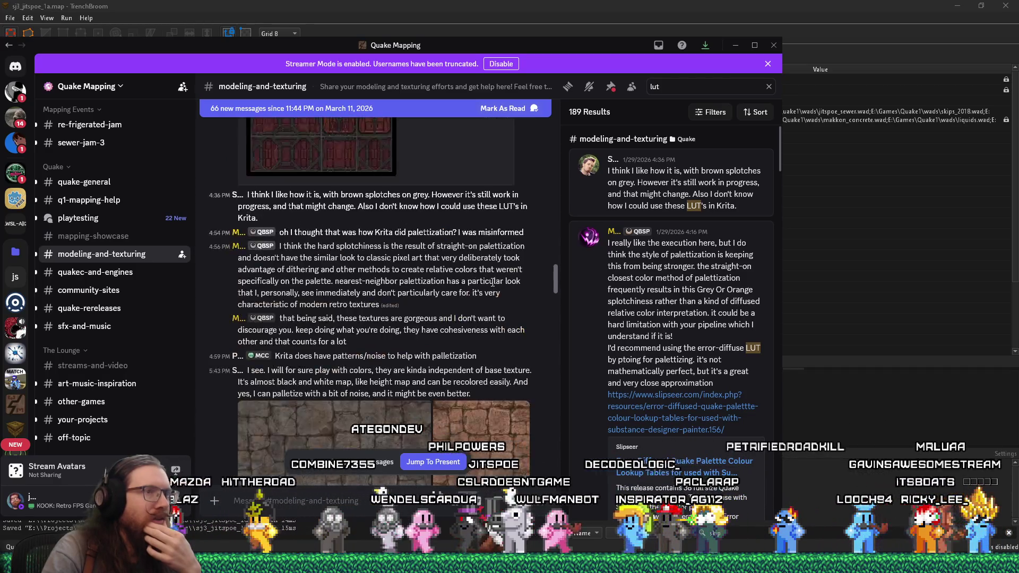
pyautogui.scroll(-4, 683, 323)
pyautogui.scroll(-6, 683, 323)
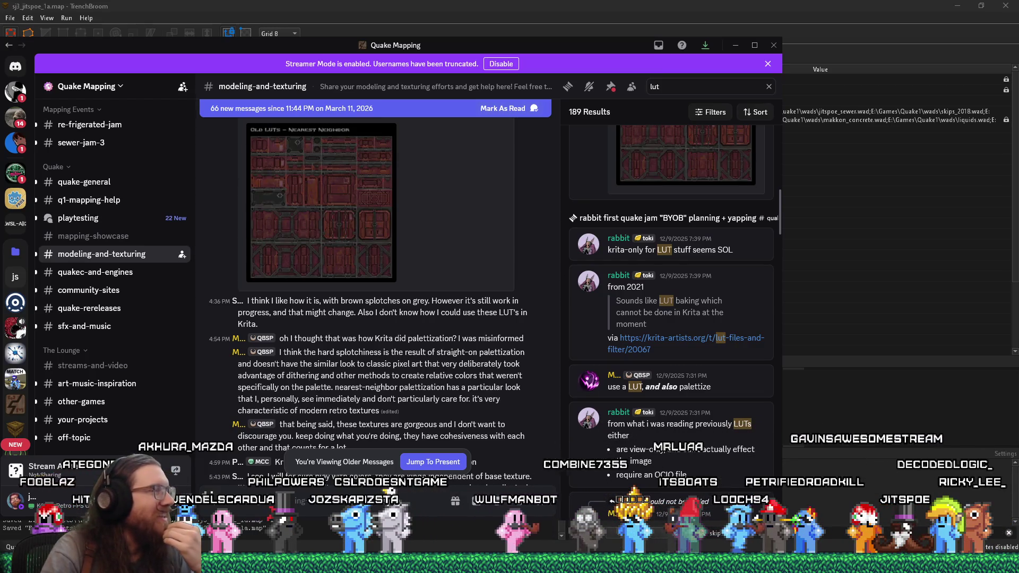
pyautogui.click(735, 45)
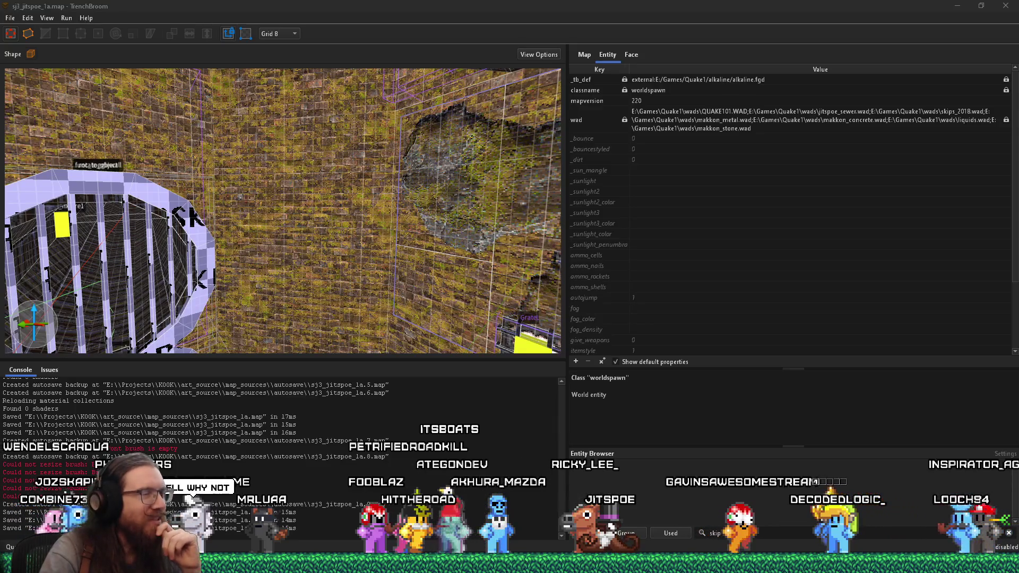
# Step: Focus the 3D view and back the camera away from the broken wall near the GrateLight
pyautogui.click(262, 241)
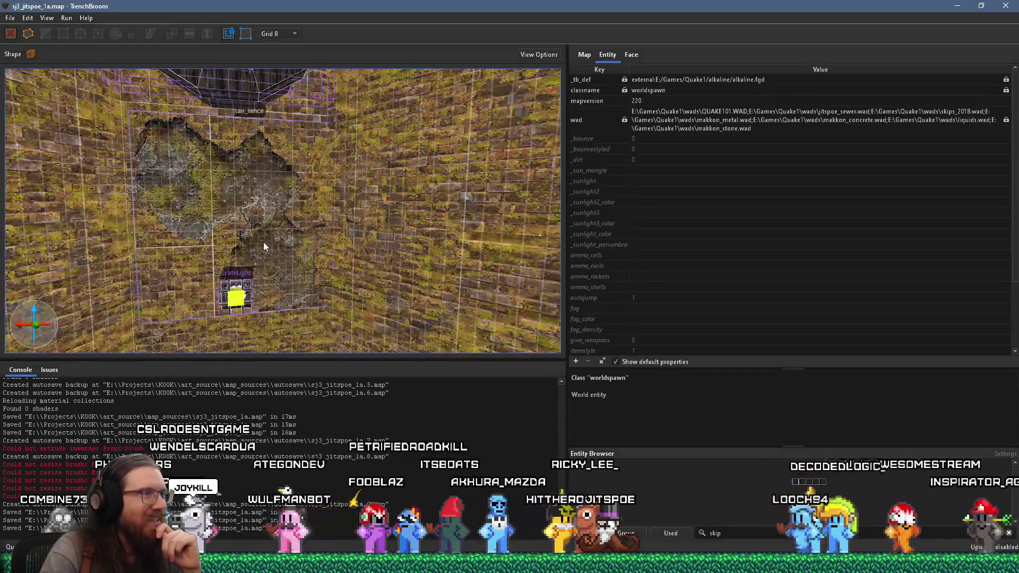
pyautogui.press('s')
pyautogui.press('a')
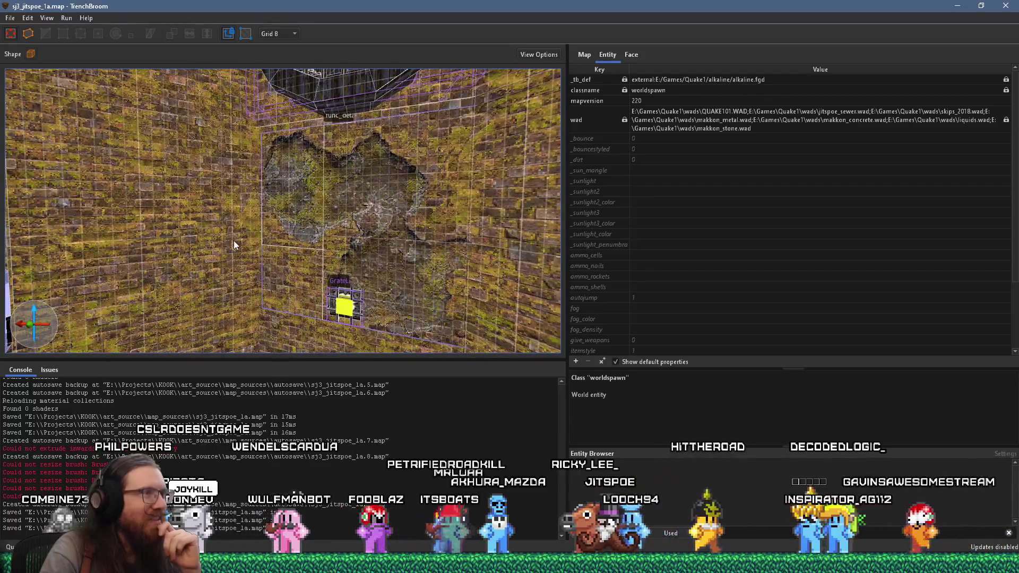
pyautogui.moveTo(232, 245); pyautogui.dragTo(315, 287)
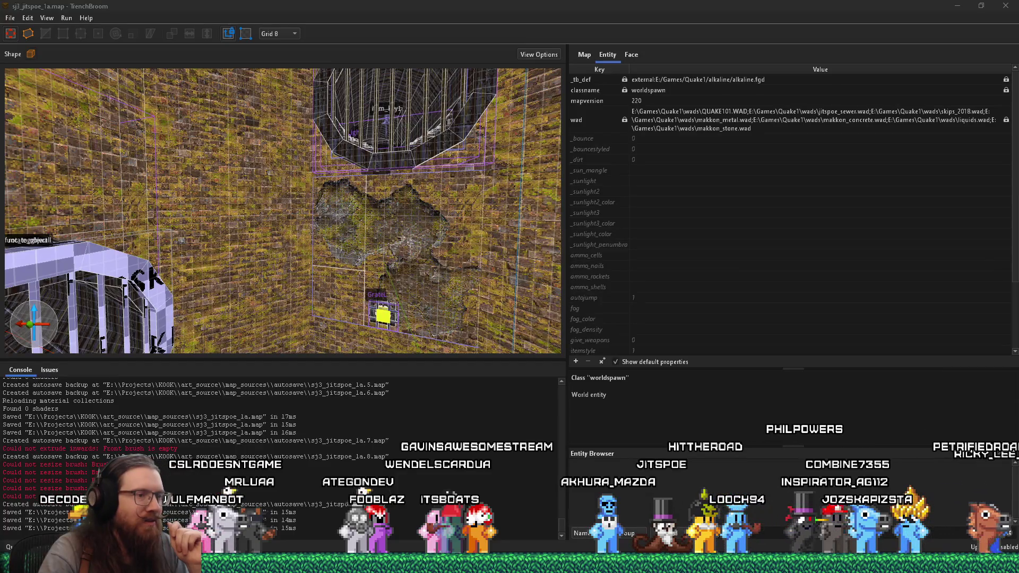
# Step: Refocus TrenchBroom and frame the broken wall hole from several angles
pyautogui.moveTo(534, 563)
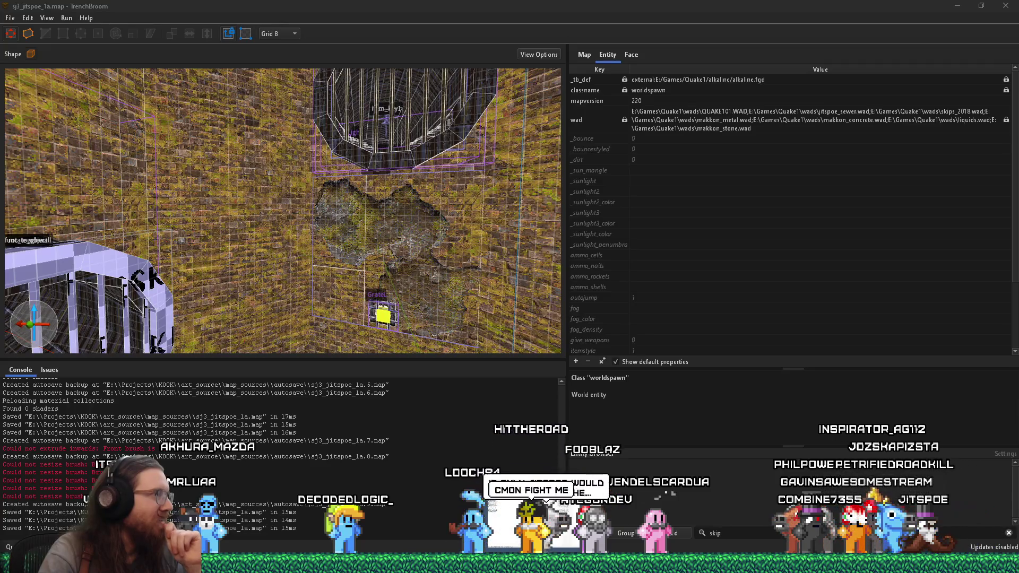
pyautogui.click(392, 4)
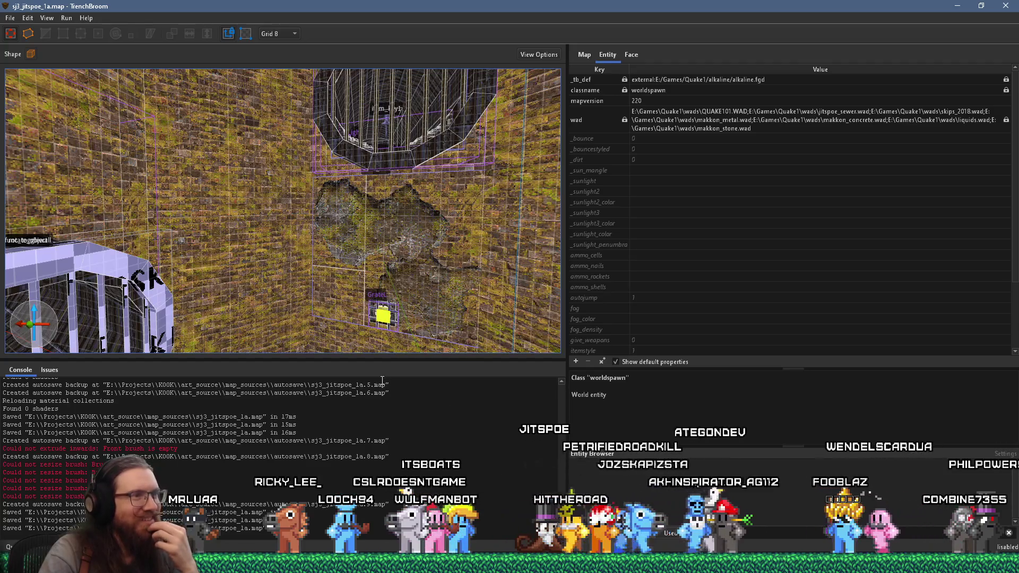
pyautogui.moveTo(374, 334)
pyautogui.mouseDown()
pyautogui.moveTo(320, 255)
pyautogui.moveTo(315, 222)
pyautogui.moveTo(347, 284)
pyautogui.moveTo(306, 284)
pyautogui.mouseUp()
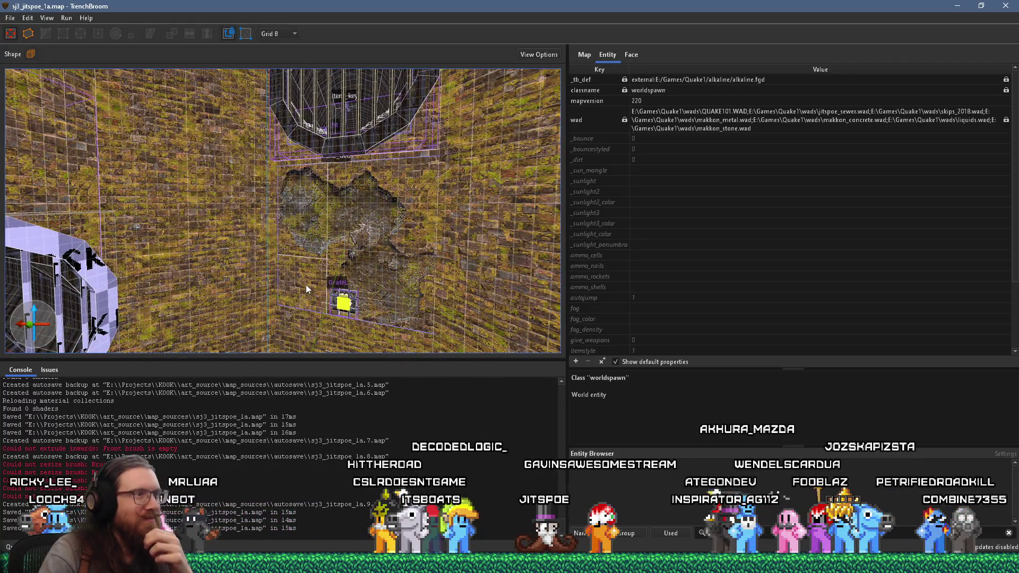
pyautogui.scroll(-5, 306, 284)
pyautogui.moveTo(208, 263); pyautogui.dragTo(313, 256)
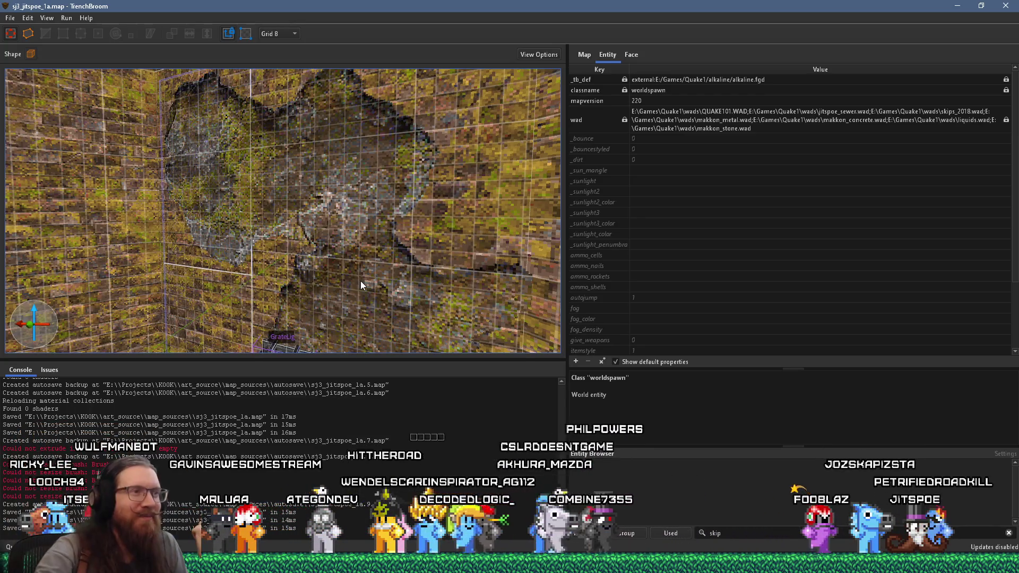
pyautogui.moveTo(364, 285)
pyautogui.mouseDown()
pyautogui.moveTo(405, 285)
pyautogui.moveTo(396, 273)
pyautogui.moveTo(311, 276)
pyautogui.moveTo(463, 265)
pyautogui.moveTo(414, 267)
pyautogui.mouseUp()
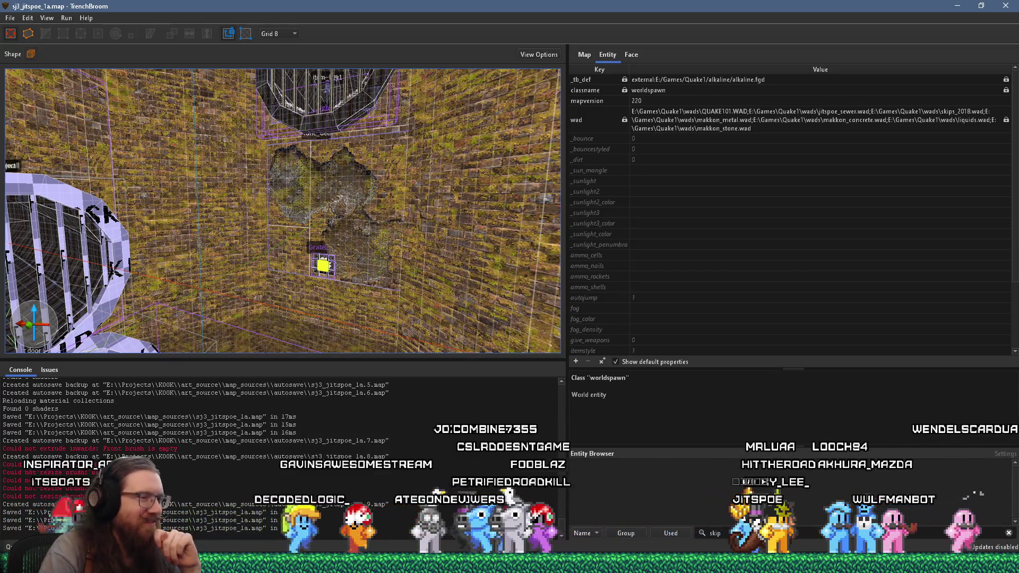
pyautogui.click(509, 563)
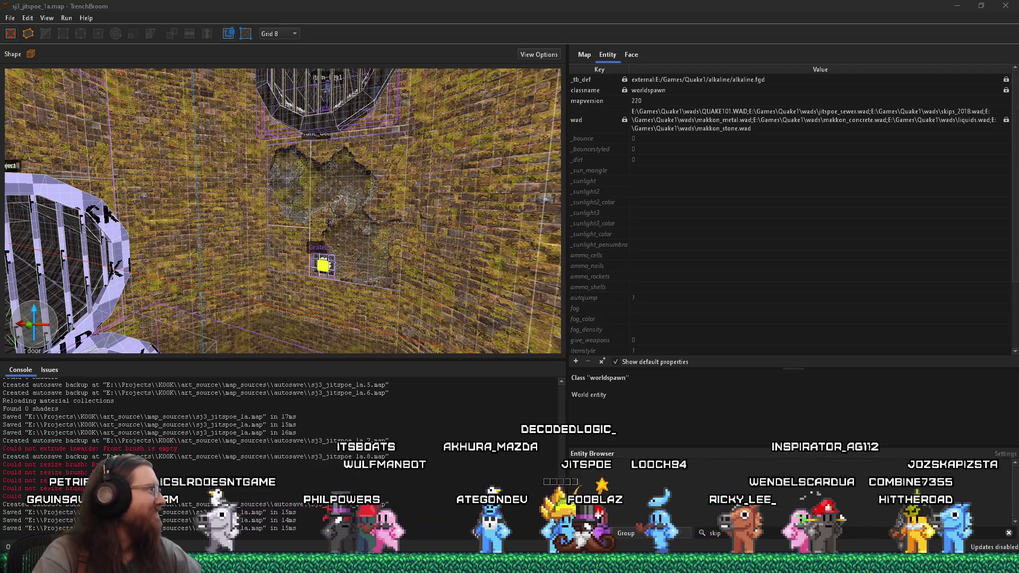
pyautogui.hotkey('alt', 'Tab')
pyautogui.hotkey('alt', 'Tab')
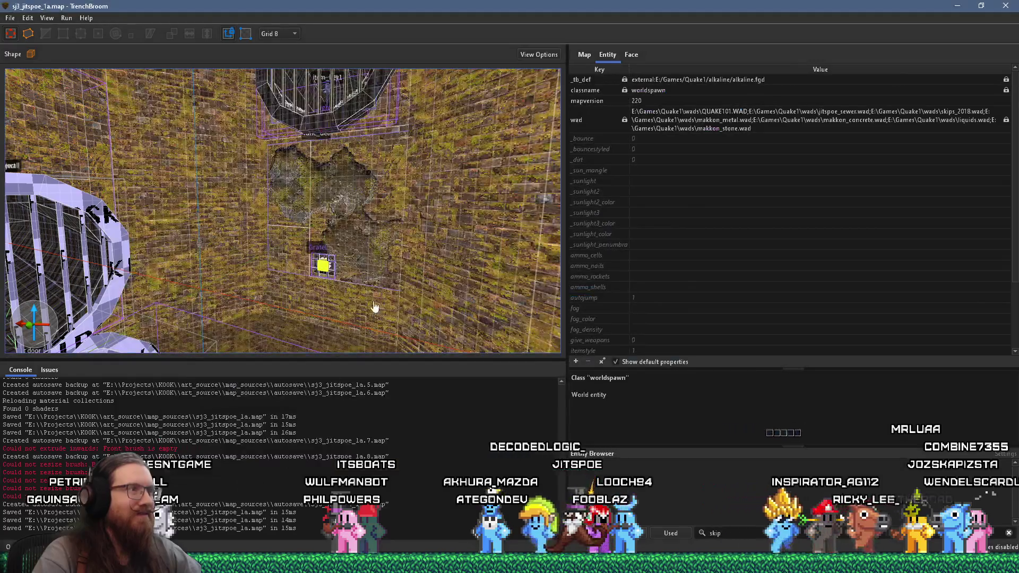
# Step: Fly past the railing, round grate and spawn room, then return to Discord's LUT search
pyautogui.moveTo(375, 306)
pyautogui.mouseDown()
pyautogui.moveTo(161, 285)
pyautogui.moveTo(180, 277)
pyautogui.mouseUp()
pyautogui.moveTo(266, 271)
pyautogui.mouseDown()
pyautogui.moveTo(227, 259)
pyautogui.moveTo(278, 259)
pyautogui.moveTo(281, 221)
pyautogui.moveTo(358, 300)
pyautogui.moveTo(298, 296)
pyautogui.moveTo(177, 315)
pyautogui.moveTo(275, 248)
pyautogui.moveTo(457, 250)
pyautogui.moveTo(445, 267)
pyautogui.mouseUp()
pyautogui.press('w')
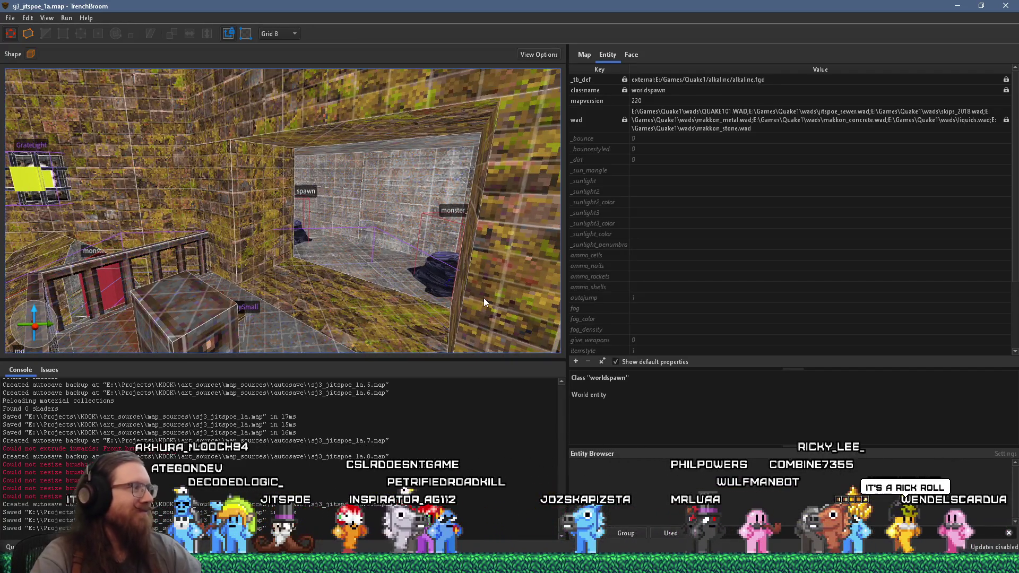
pyautogui.moveTo(403, 266)
pyautogui.mouseDown()
pyautogui.moveTo(366, 243)
pyautogui.moveTo(371, 137)
pyautogui.moveTo(384, 196)
pyautogui.moveTo(327, 189)
pyautogui.moveTo(424, 275)
pyautogui.moveTo(254, 275)
pyautogui.moveTo(263, 261)
pyautogui.mouseUp()
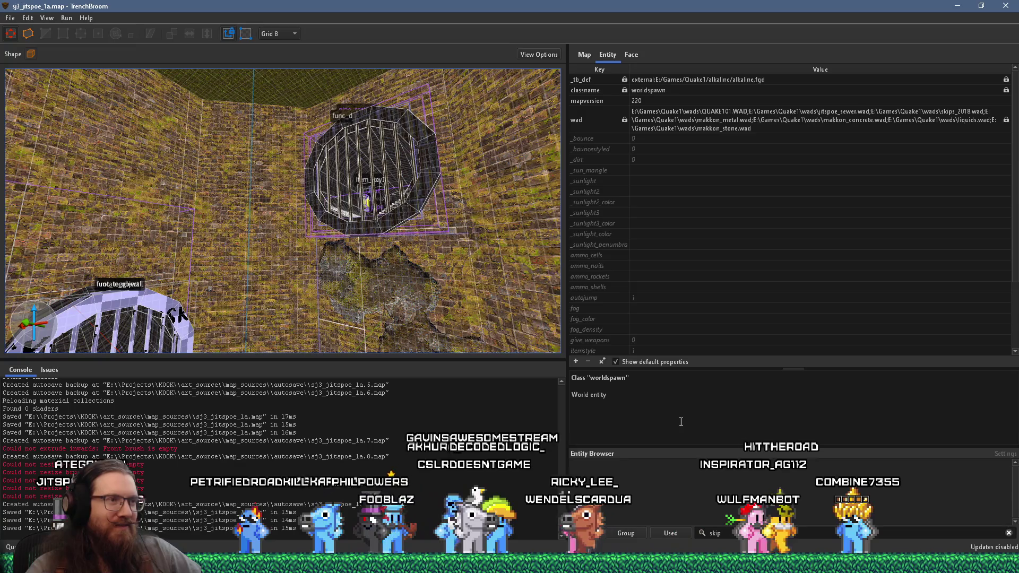
pyautogui.hotkey('alt', 'Tab')
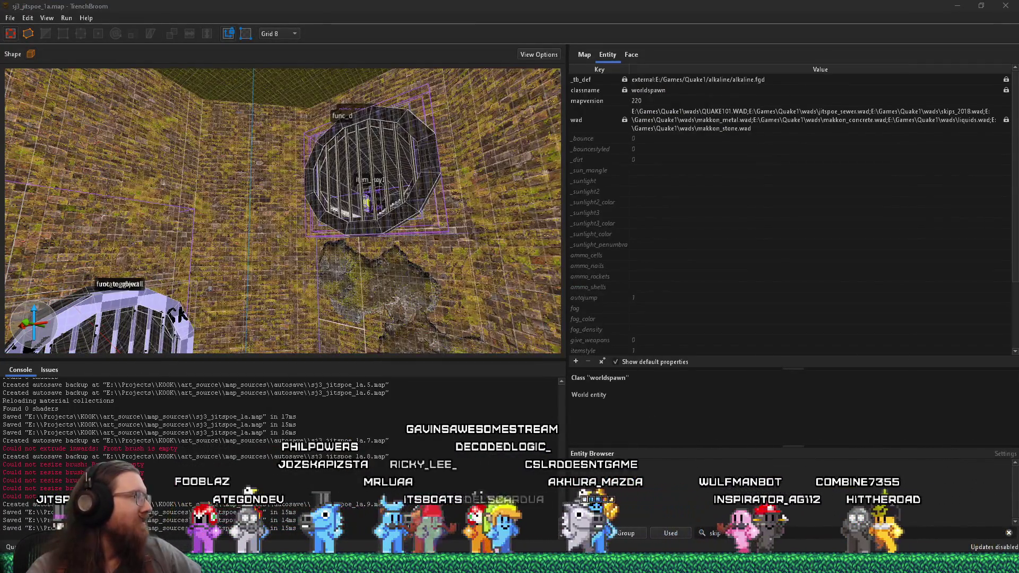
pyautogui.hotkey('alt', 'Tab')
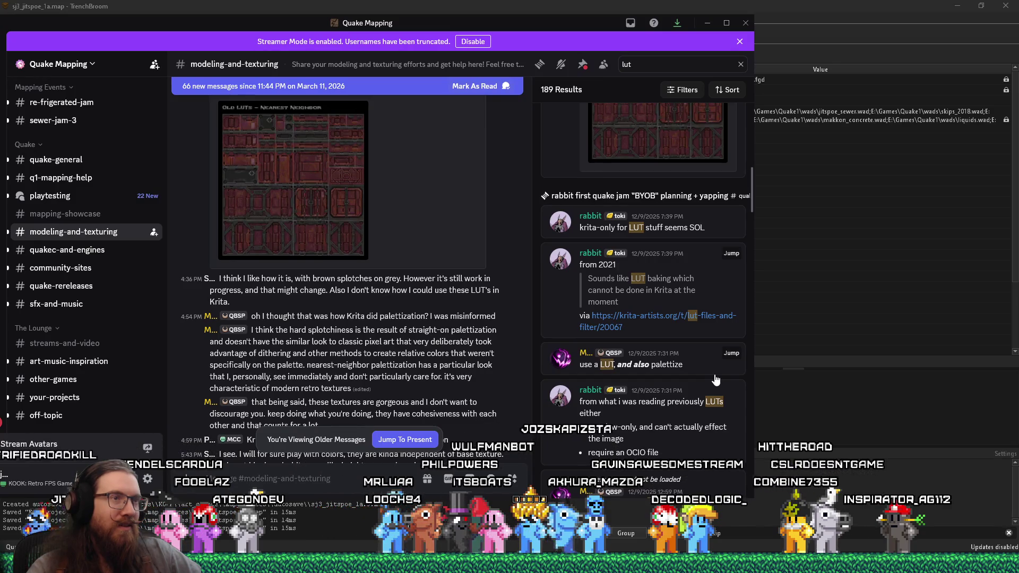
# Step: Jump to the 'krita-only for LUT stuff seems SOL' message and read down to the Blender tutorial link
pyautogui.click(699, 235)
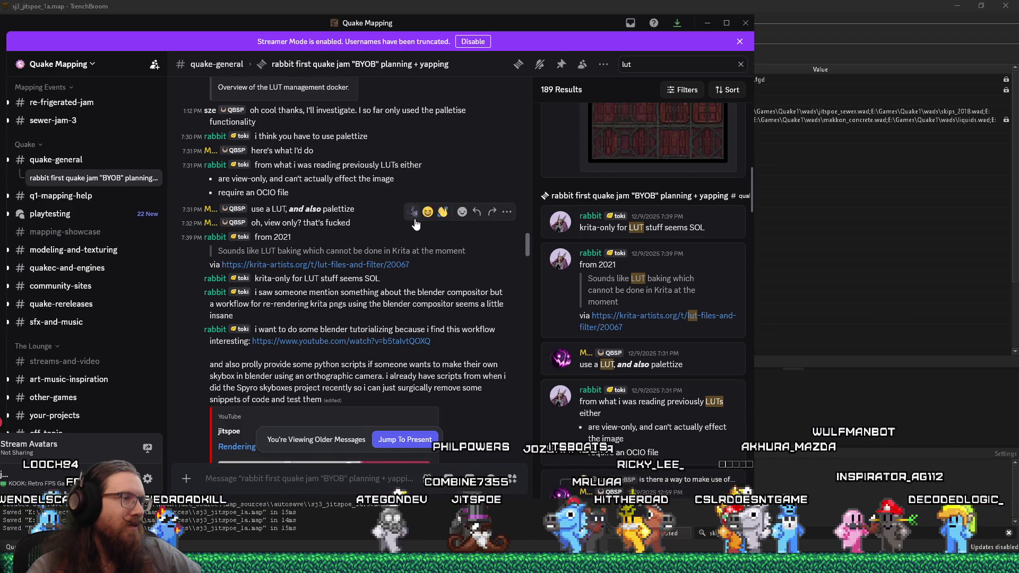
pyautogui.scroll(-3, 453, 334)
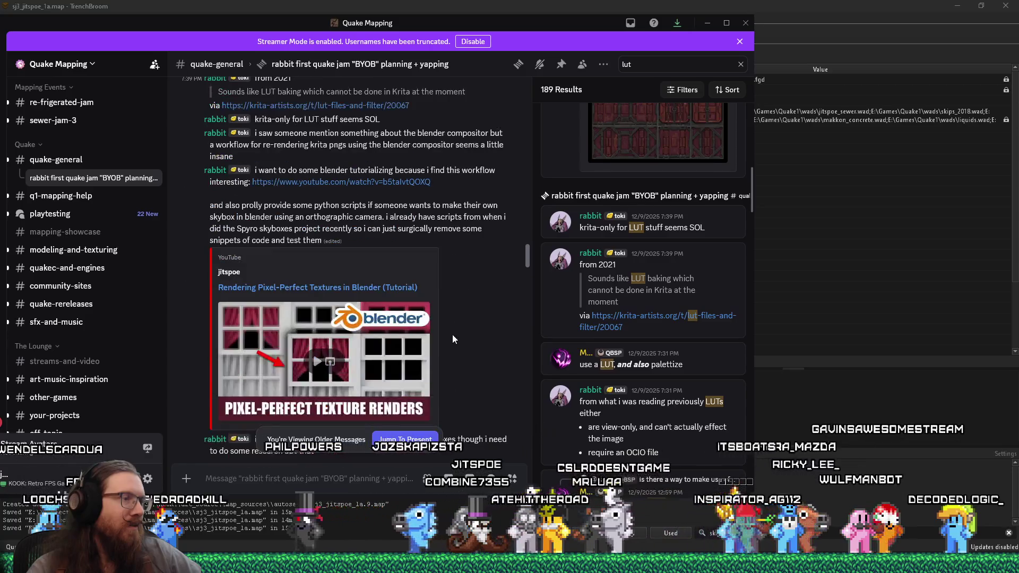
pyautogui.scroll(-1, 452, 338)
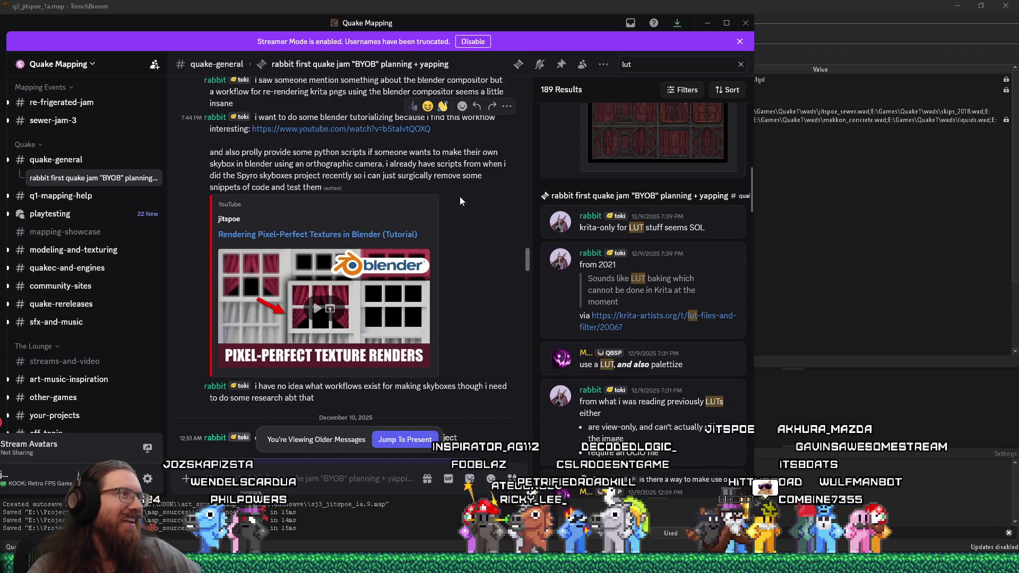
pyautogui.click(507, 107)
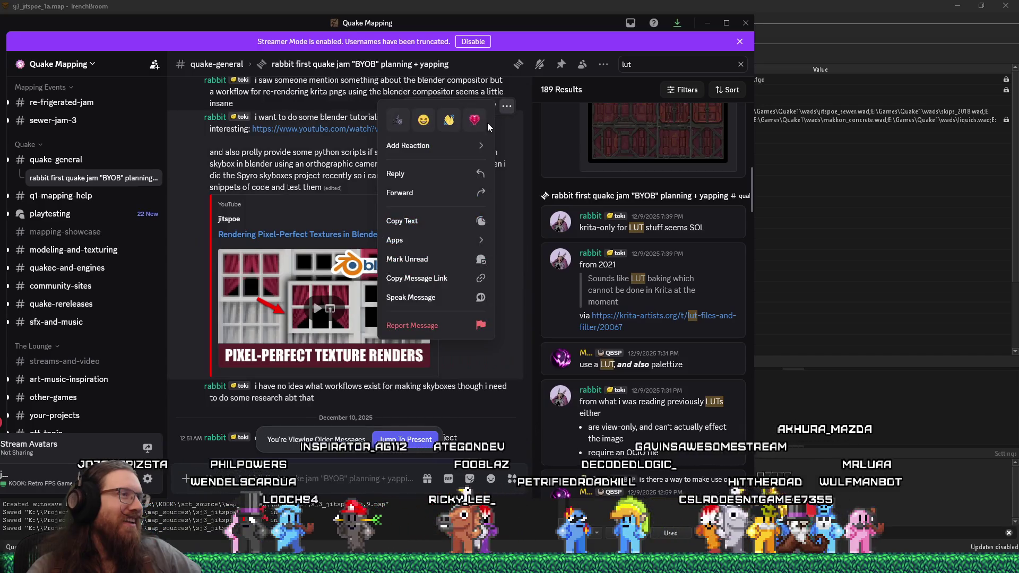
# Step: React with :qhyped: to the Rendering Pixel-Perfect Textures in Blender message
pyautogui.click(476, 144)
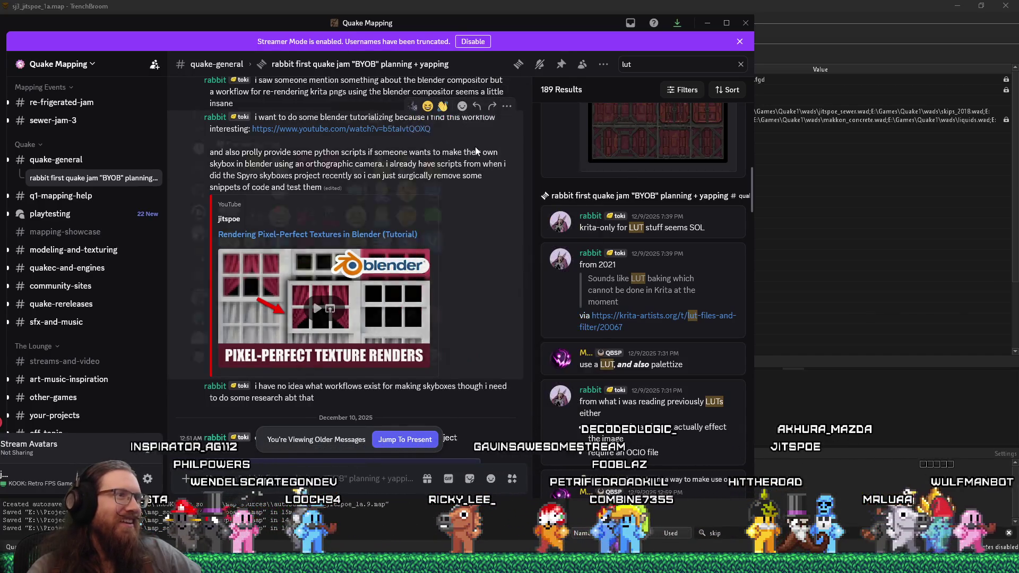
pyautogui.scroll(-1, 406, 263)
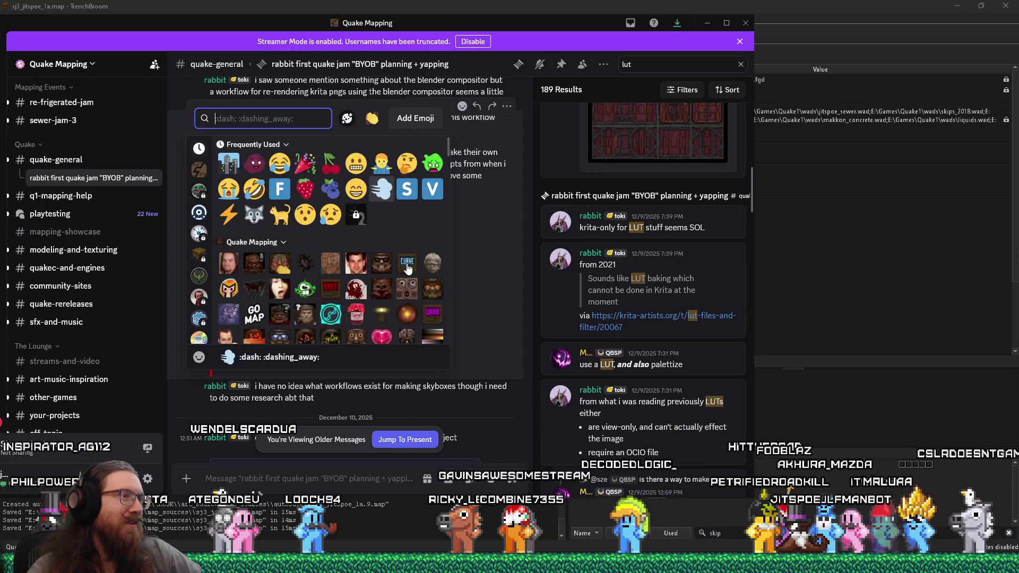
pyautogui.scroll(-1, 332, 290)
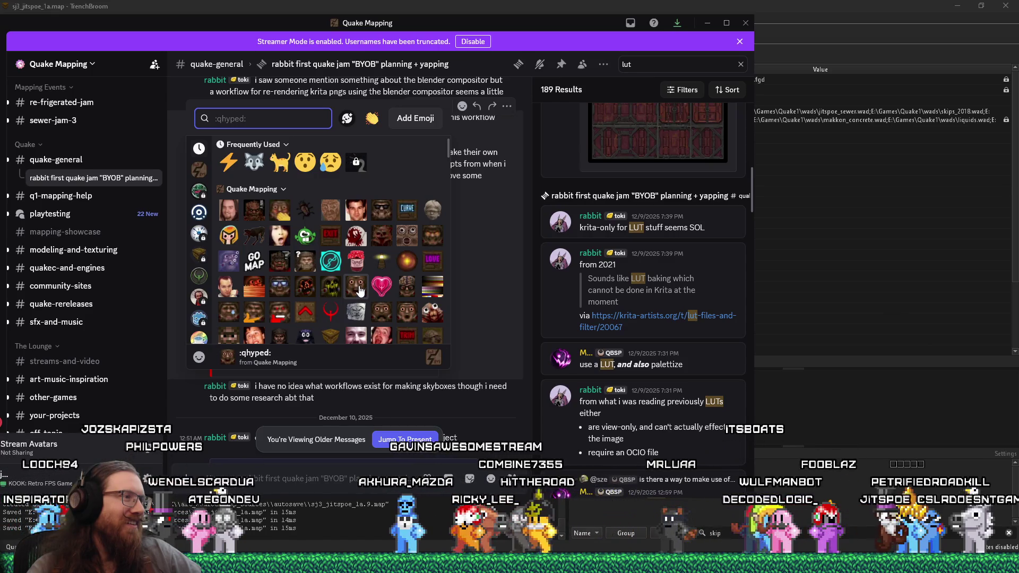
pyautogui.click(359, 290)
pyautogui.scroll(-1, 448, 311)
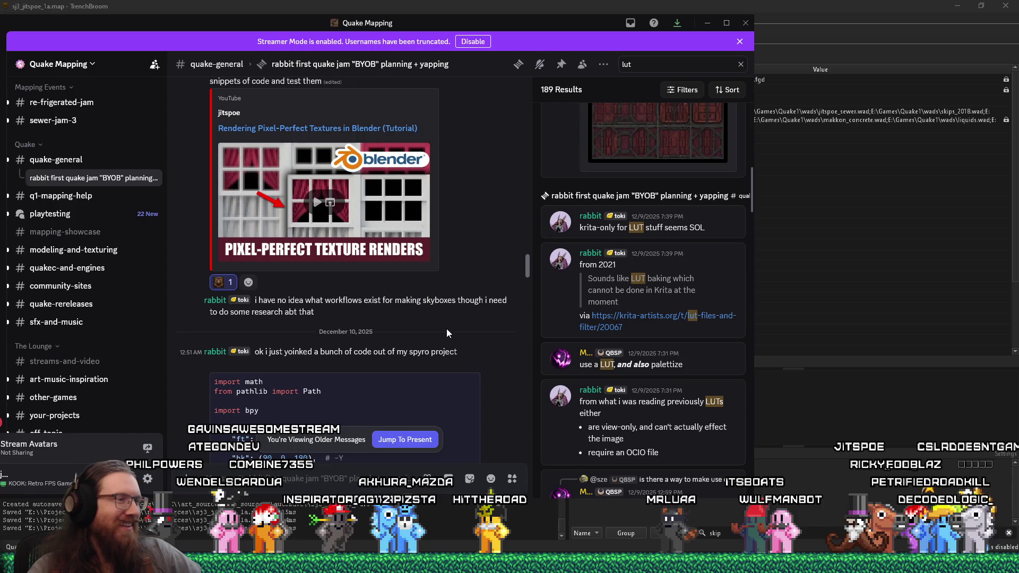
pyautogui.scroll(-1, 447, 329)
pyautogui.scroll(3, 447, 329)
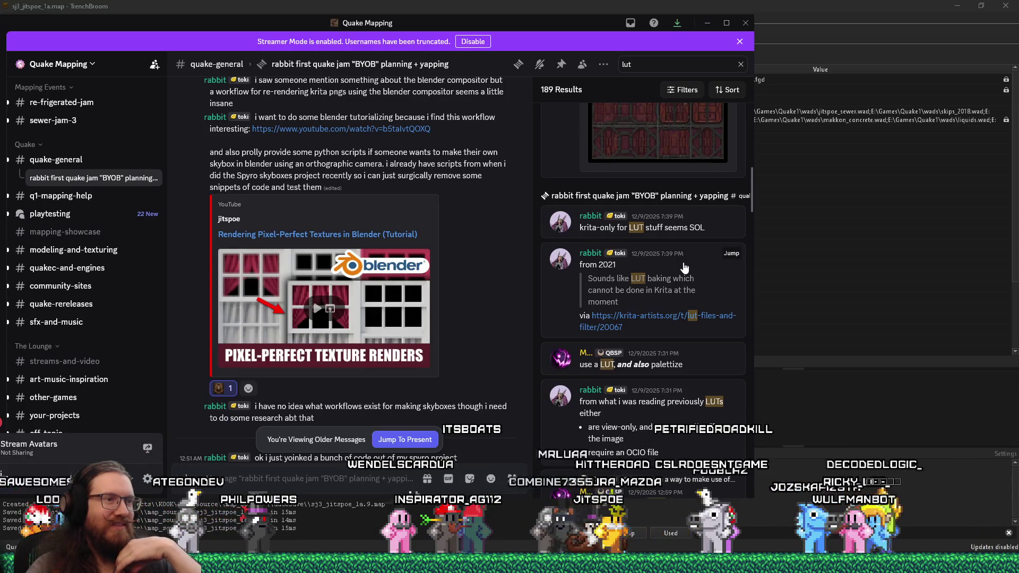
pyautogui.scroll(-2, 684, 267)
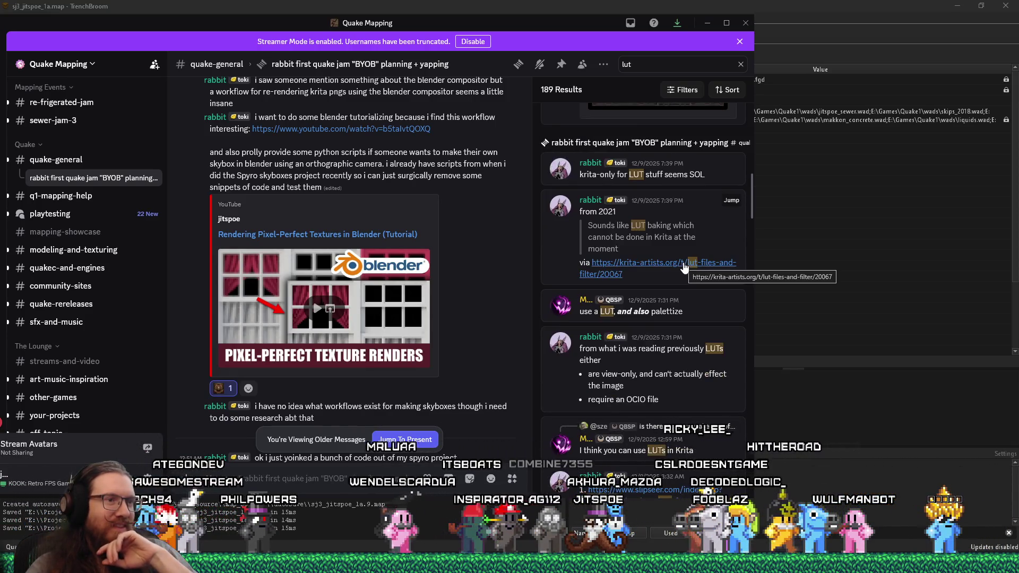
pyautogui.scroll(-2, 684, 267)
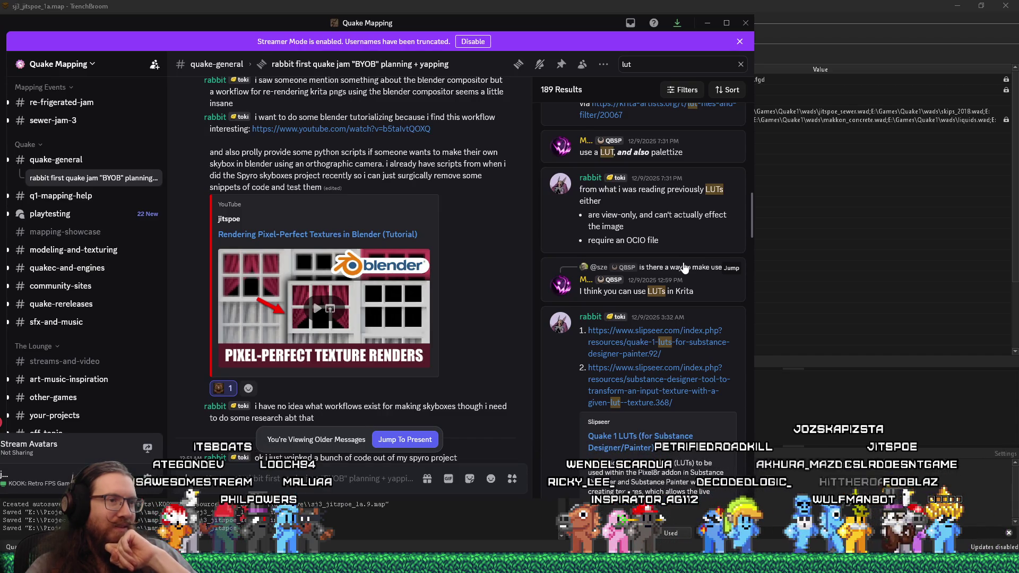
pyautogui.scroll(-8, 685, 267)
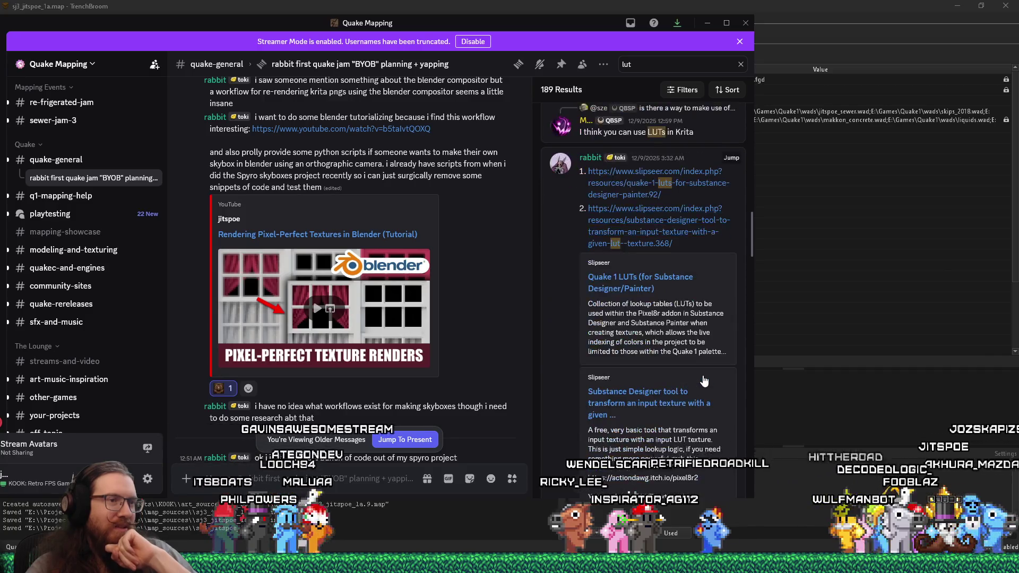
pyautogui.scroll(-1, 705, 380)
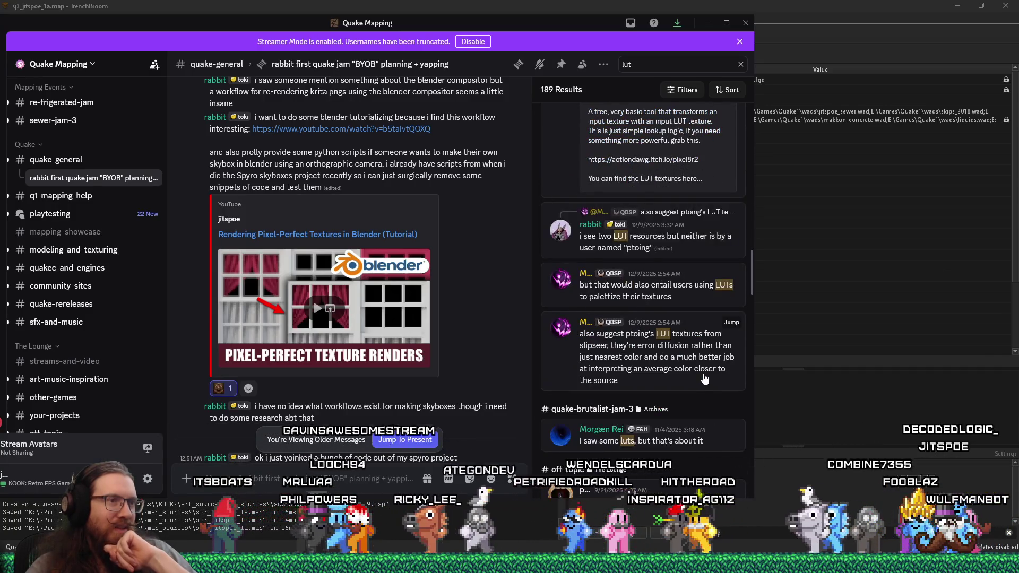
pyautogui.scroll(-1, 704, 380)
pyautogui.scroll(-2, 704, 378)
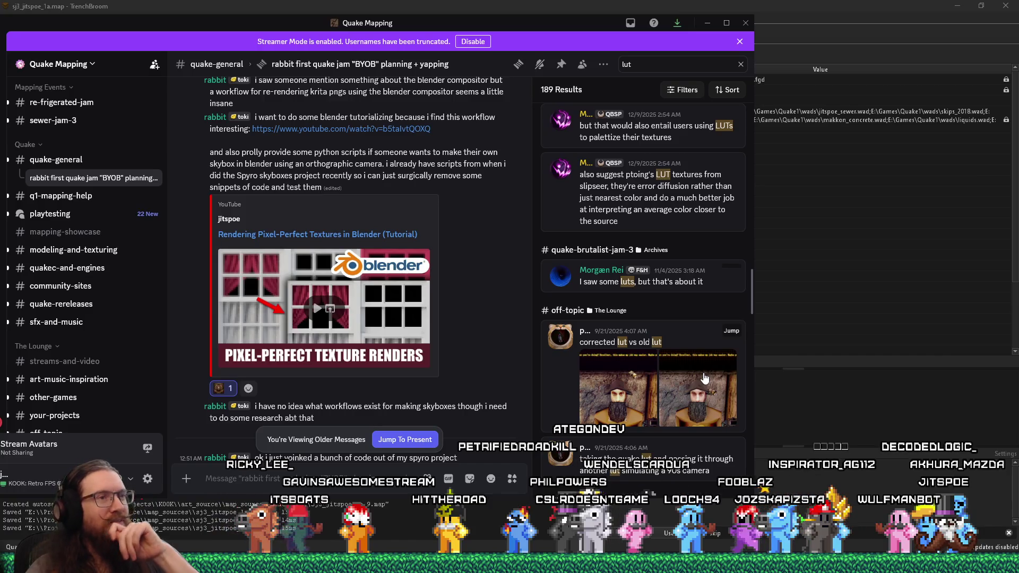
pyautogui.scroll(-2, 704, 378)
pyautogui.scroll(-4, 705, 377)
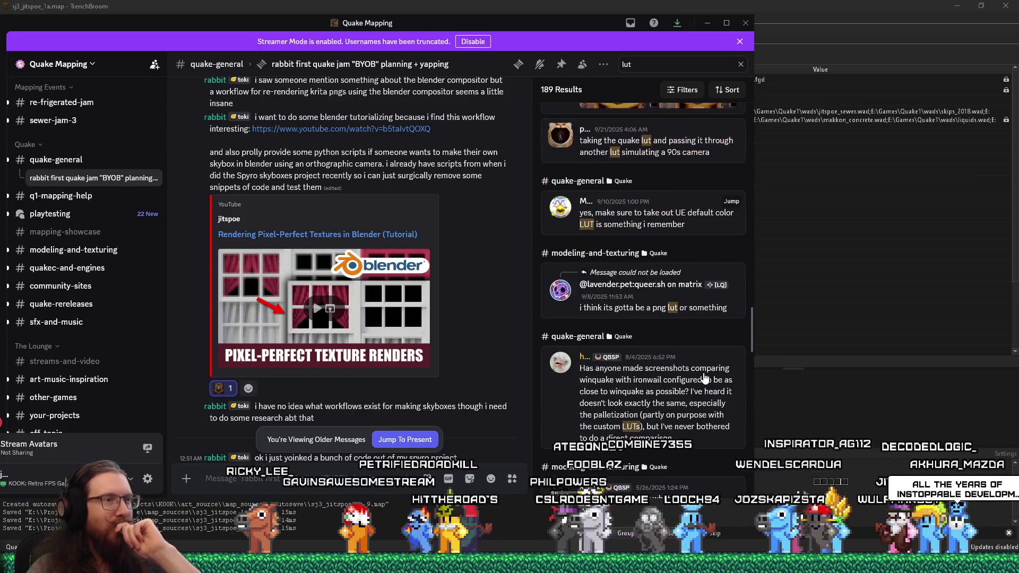
pyautogui.scroll(-3, 705, 378)
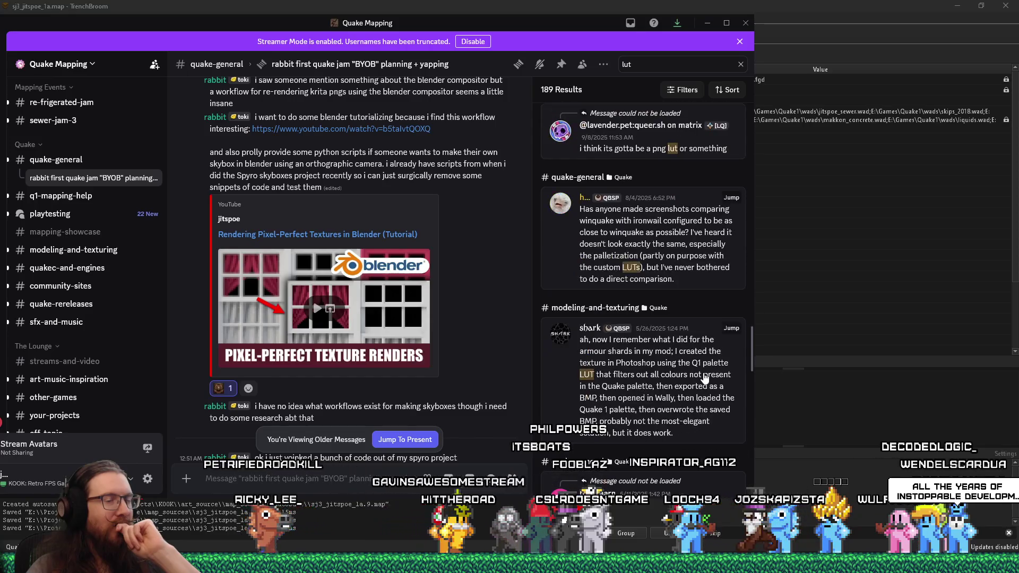
pyautogui.scroll(-2, 704, 378)
pyautogui.scroll(-4, 705, 378)
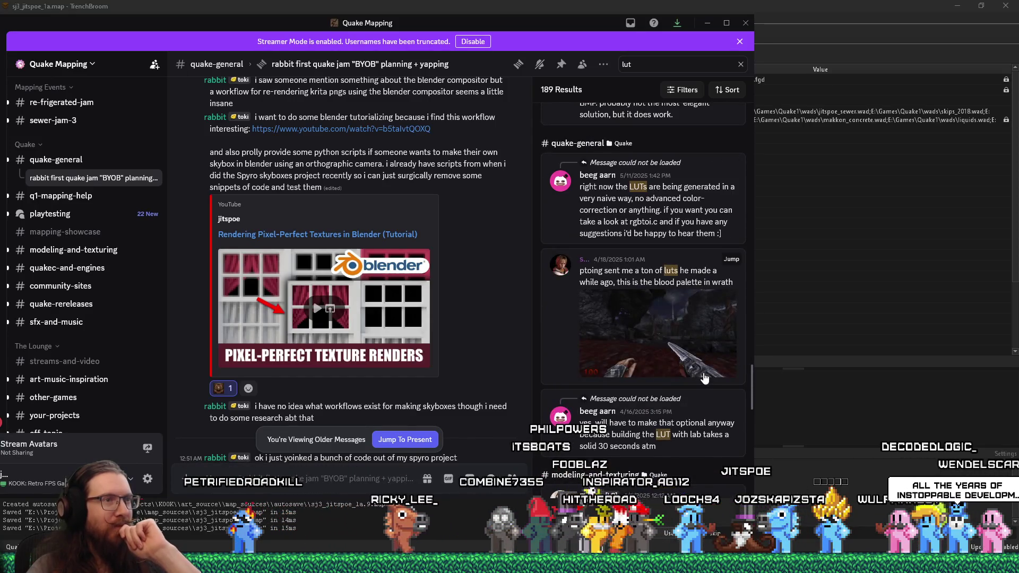
pyautogui.scroll(-4, 705, 378)
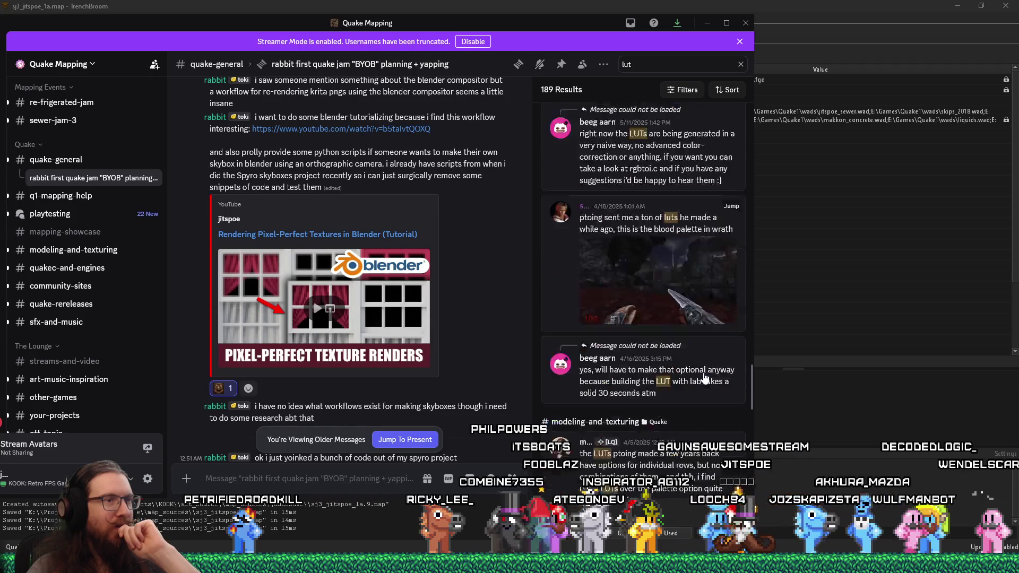
pyautogui.scroll(-8, 704, 378)
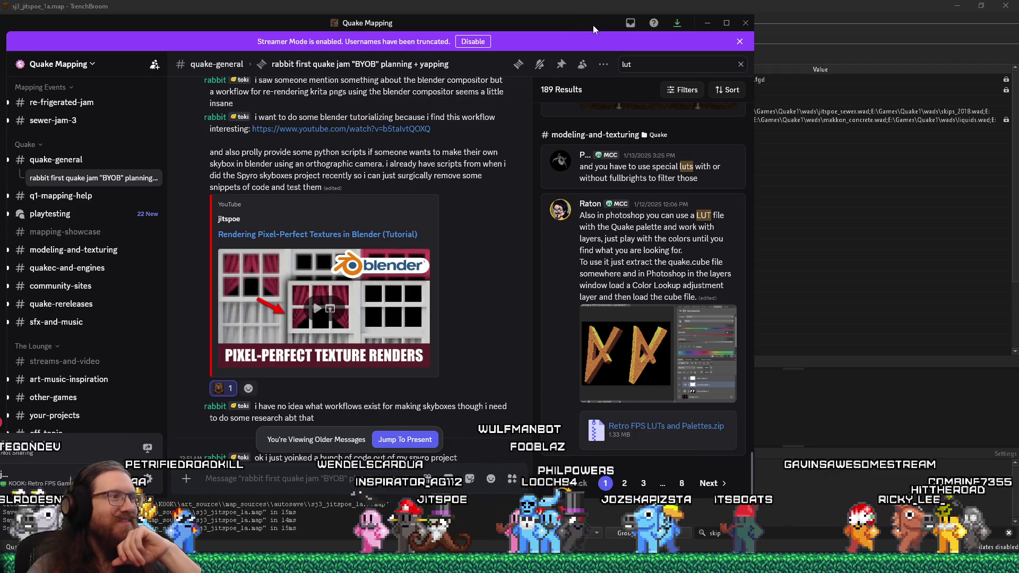
# Step: Minimize Discord and bring the Firefox window with the Reddit thread to the front
pyautogui.click(707, 23)
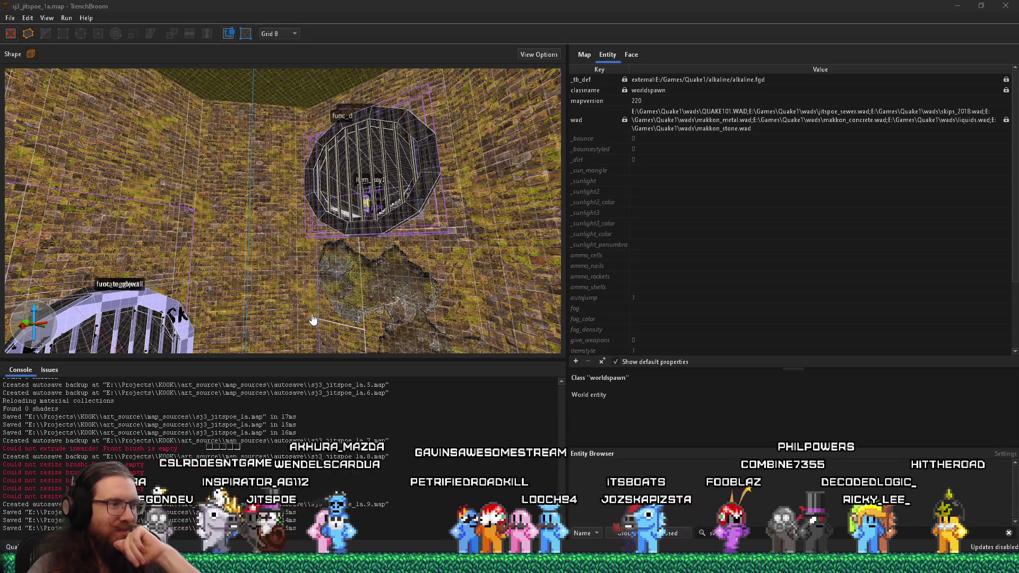
pyautogui.moveTo(509, 568)
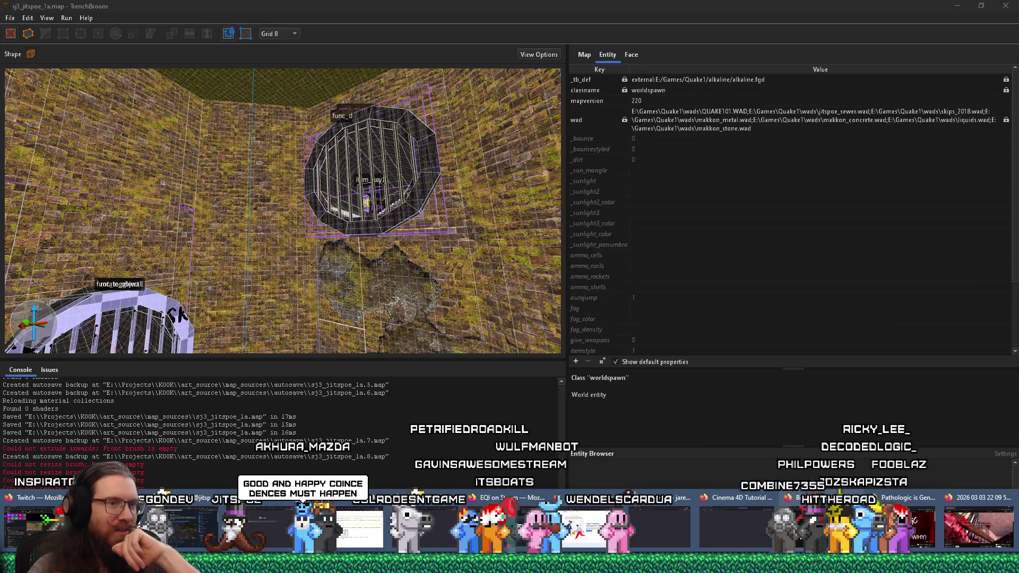
pyautogui.click(825, 526)
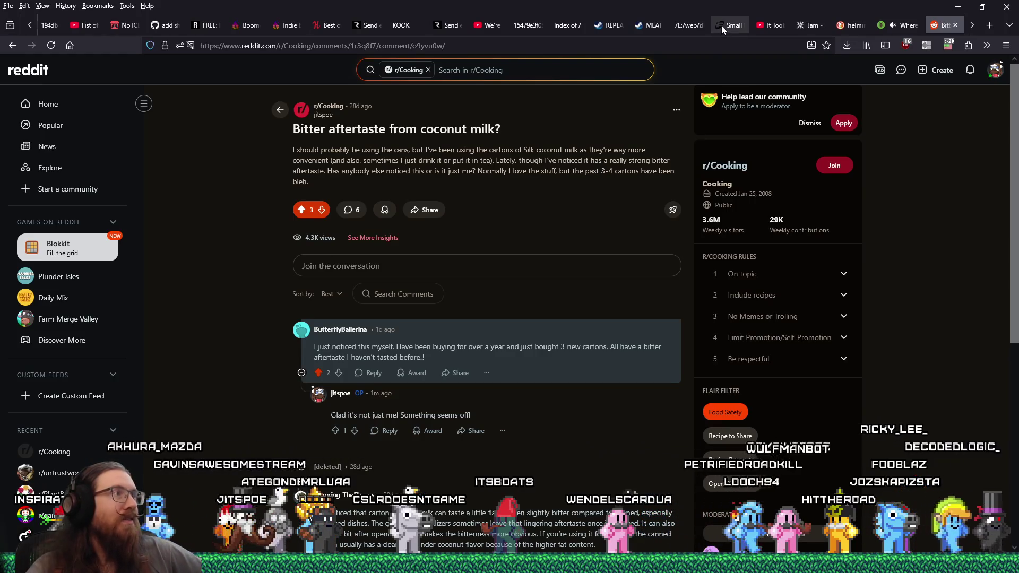
pyautogui.click(191, 45)
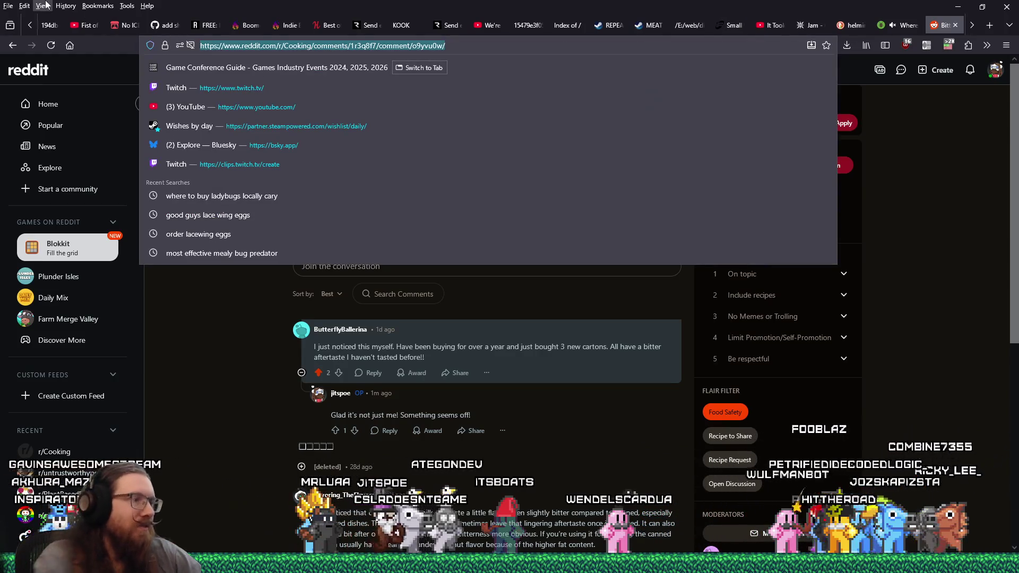
# Step: Search the web for 'krita lut' and read the Krita manual's LUT Management page
pyautogui.write('krita lut')
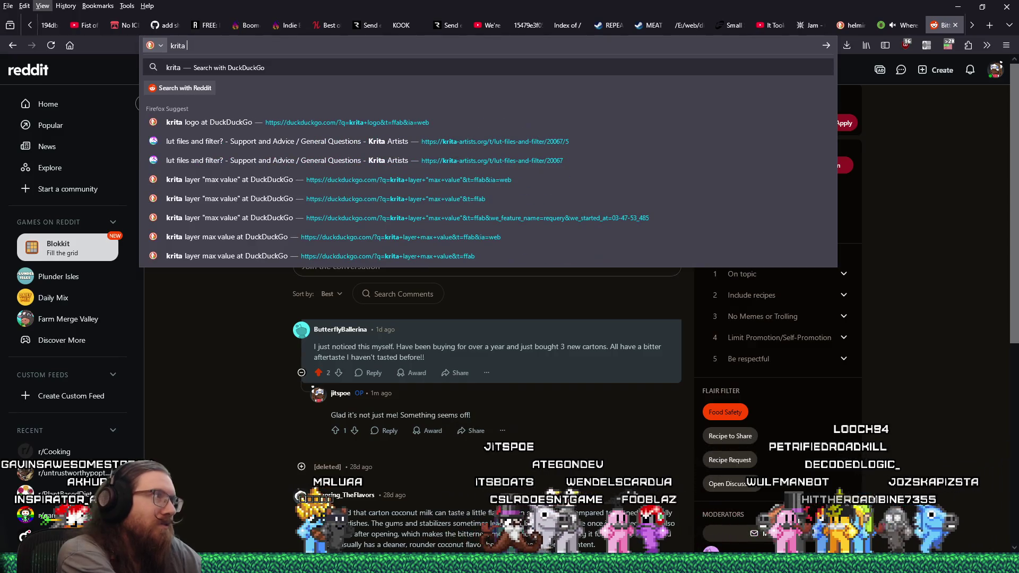
pyautogui.press('Return')
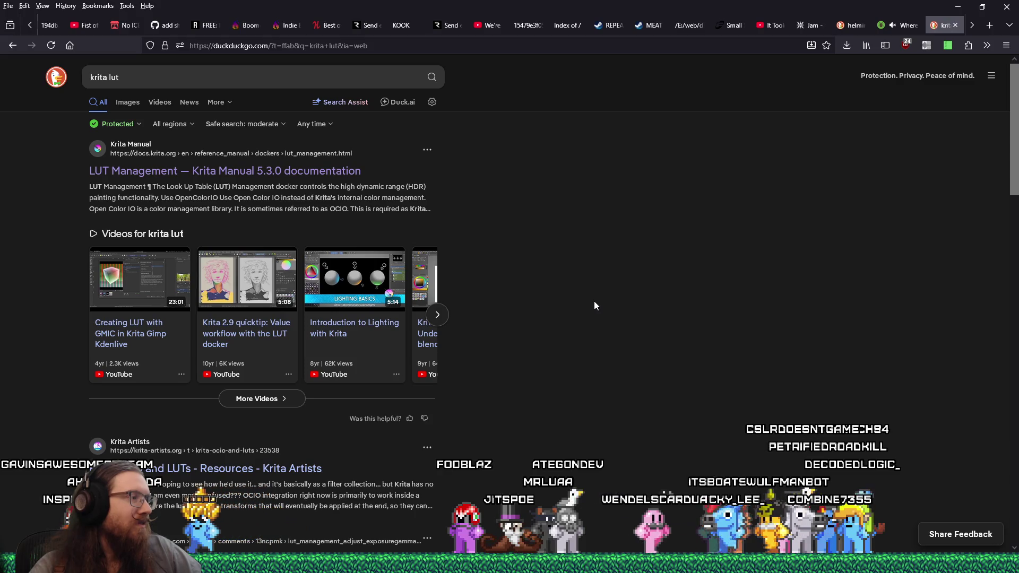
pyautogui.click(269, 171)
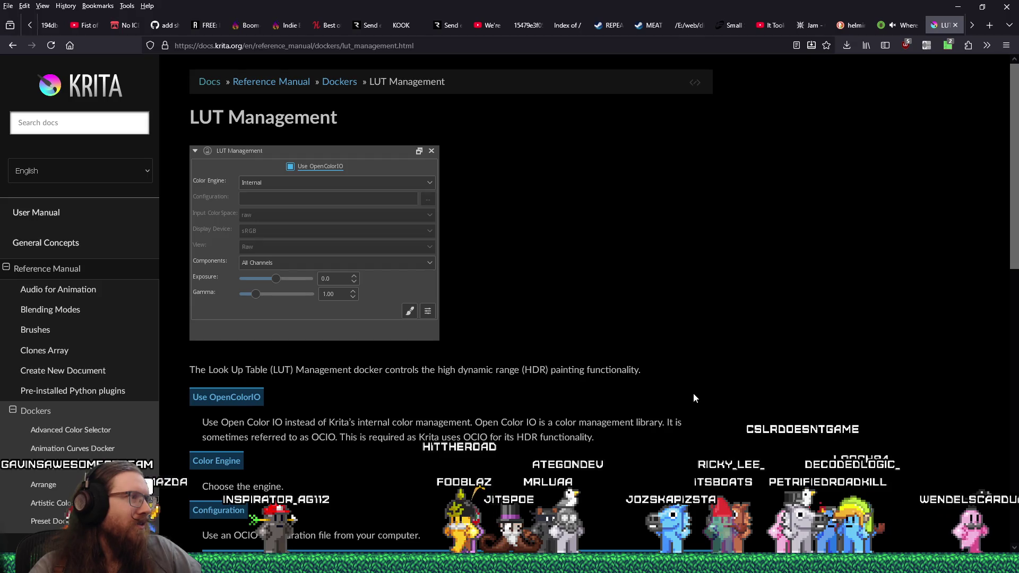
pyautogui.scroll(-2, 694, 394)
pyautogui.scroll(-2, 693, 394)
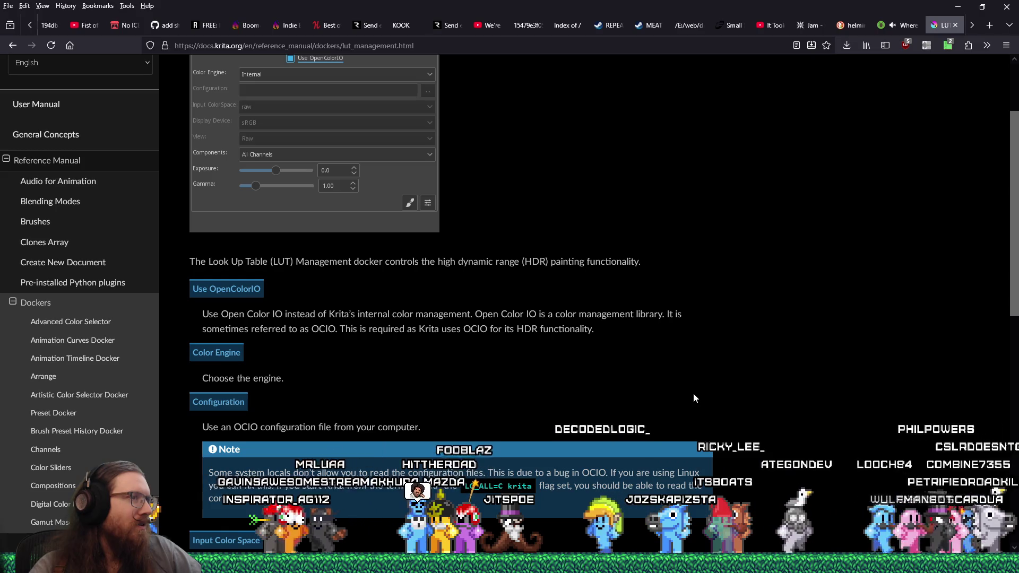
pyautogui.scroll(-5, 694, 394)
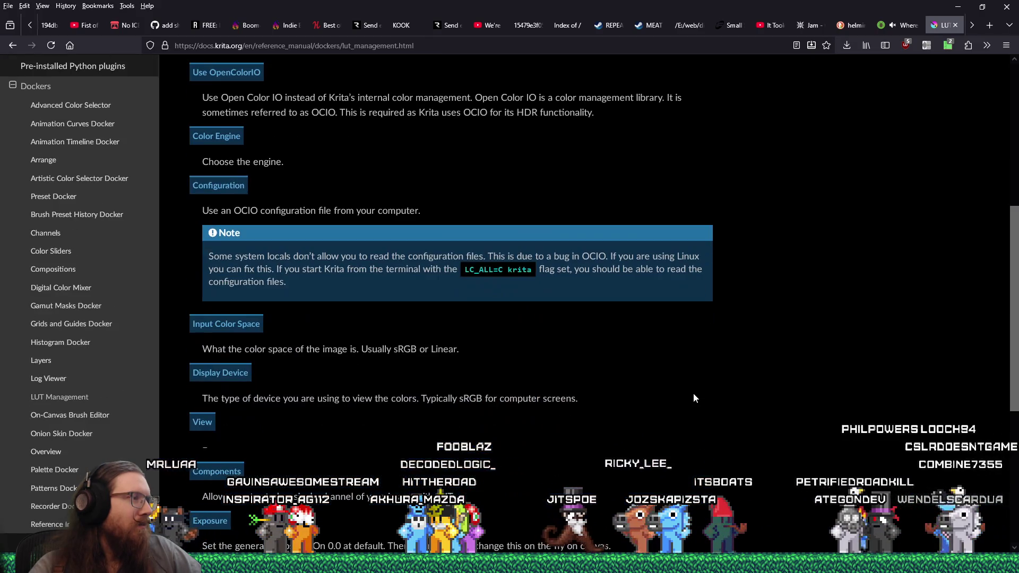
pyautogui.scroll(-3, 694, 399)
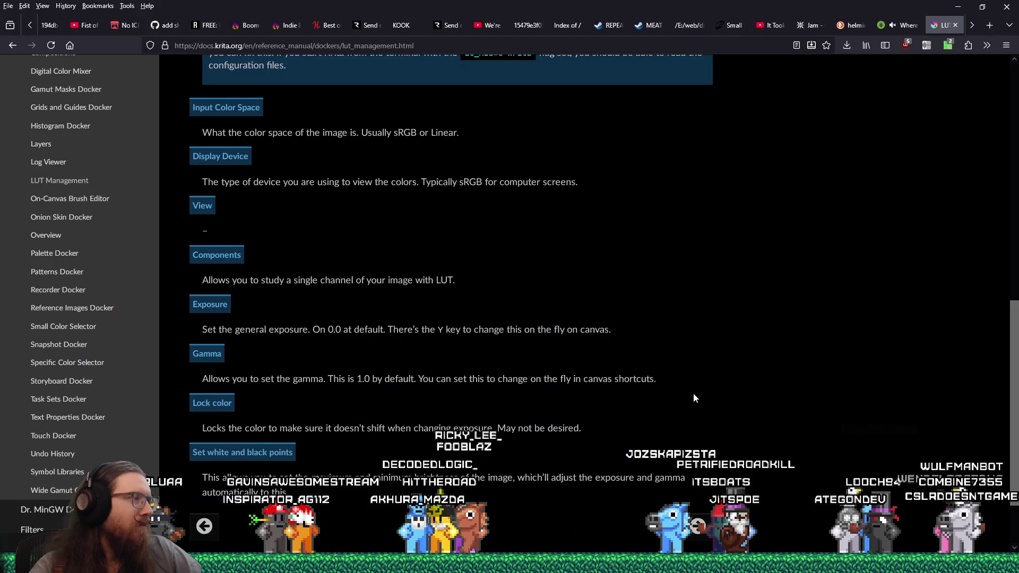
pyautogui.scroll(-2, 693, 398)
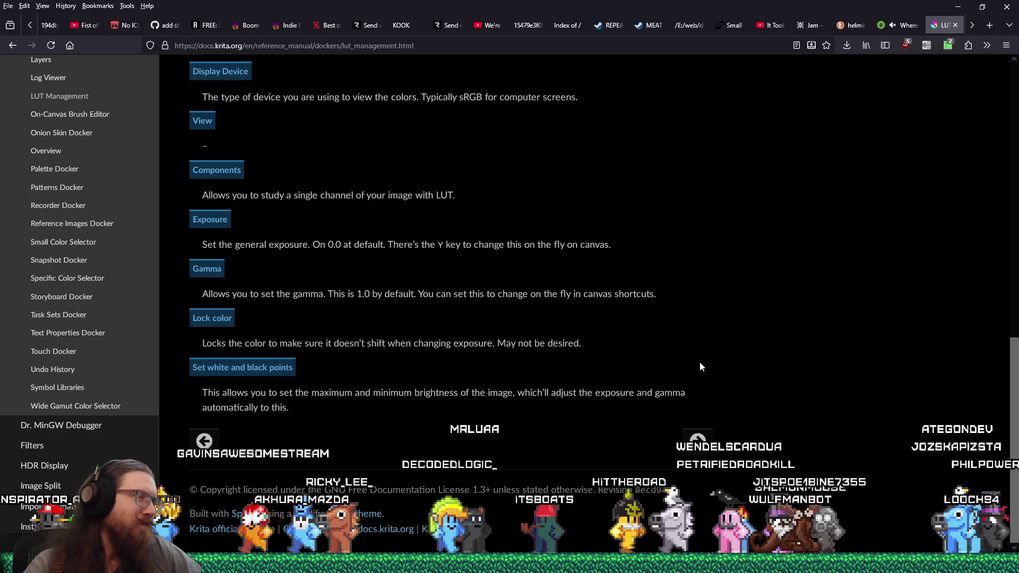
pyautogui.scroll(5, 699, 353)
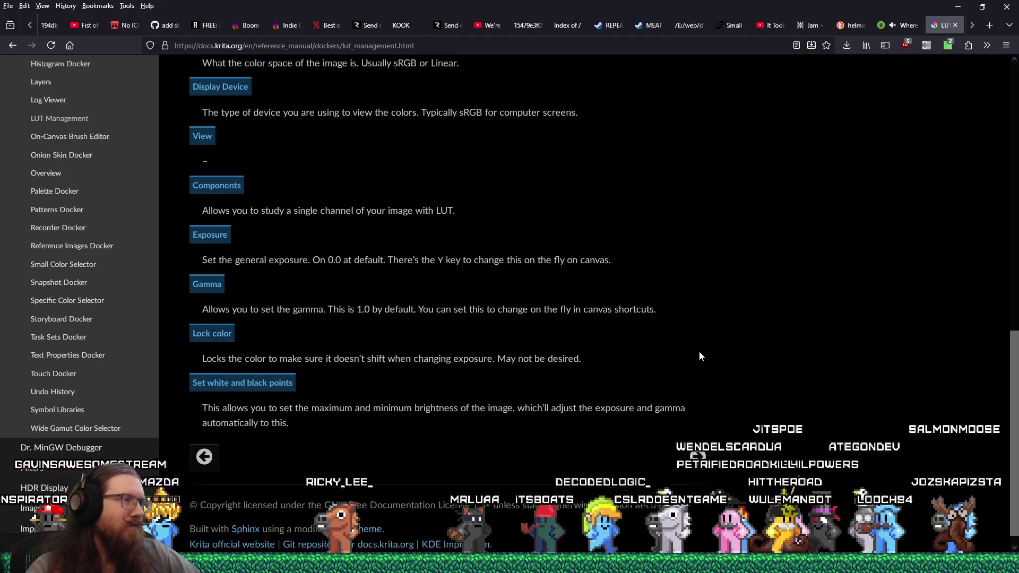
pyautogui.scroll(2, 699, 351)
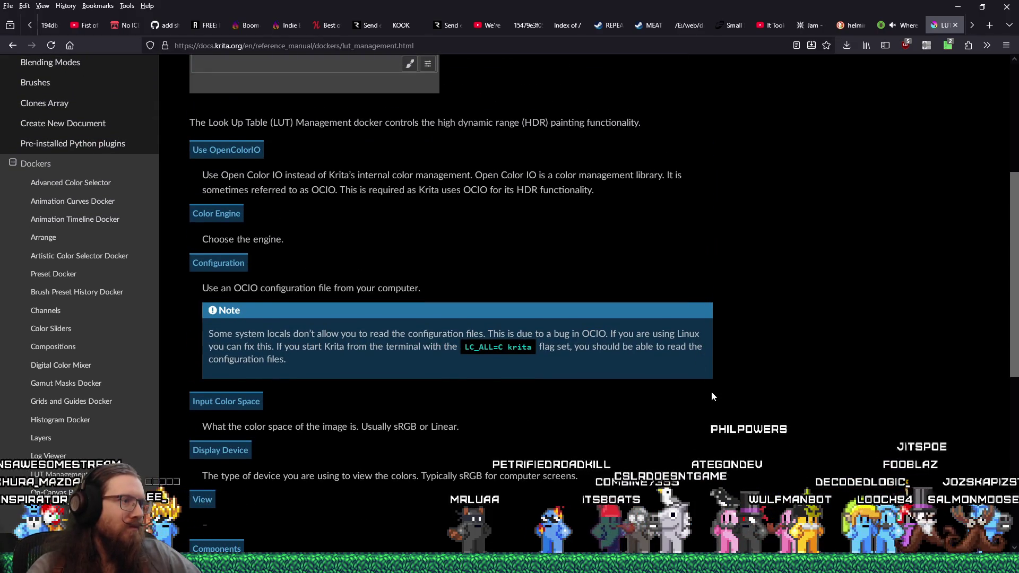
pyautogui.scroll(2, 711, 391)
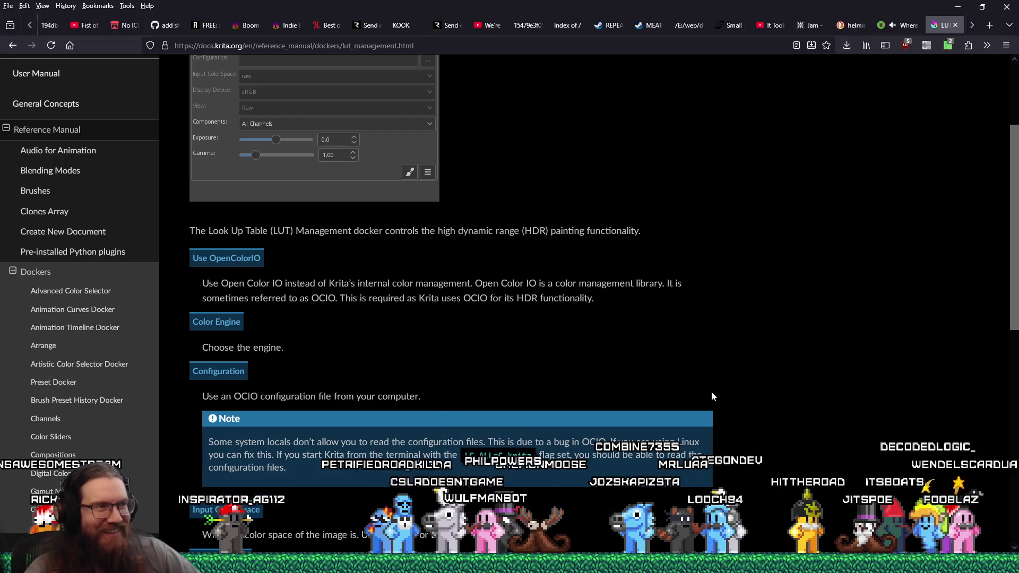
pyautogui.scroll(3, 712, 393)
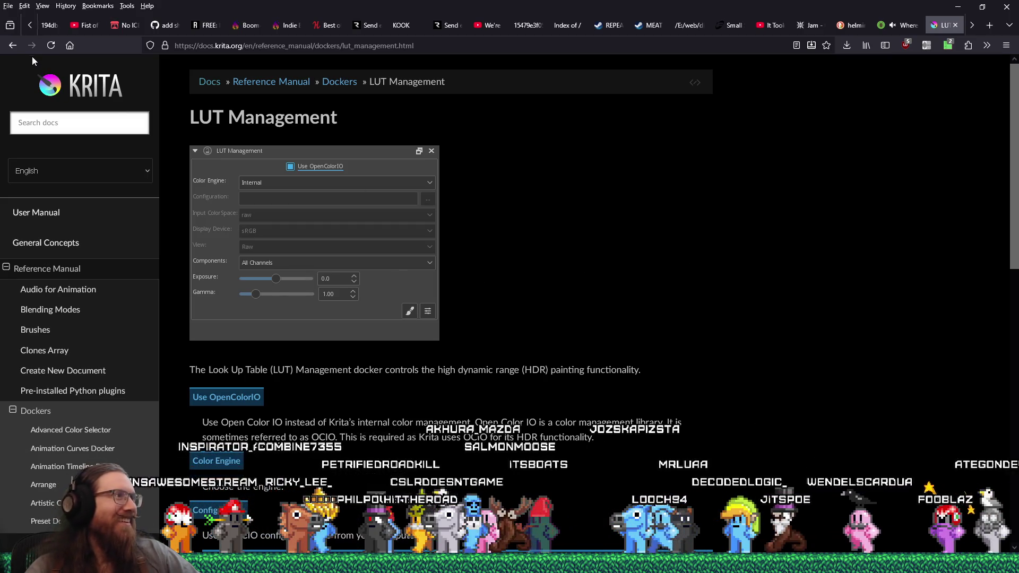
# Step: Go back to the 'krita lut' DuckDuckGo results and scan through them
pyautogui.click(13, 47)
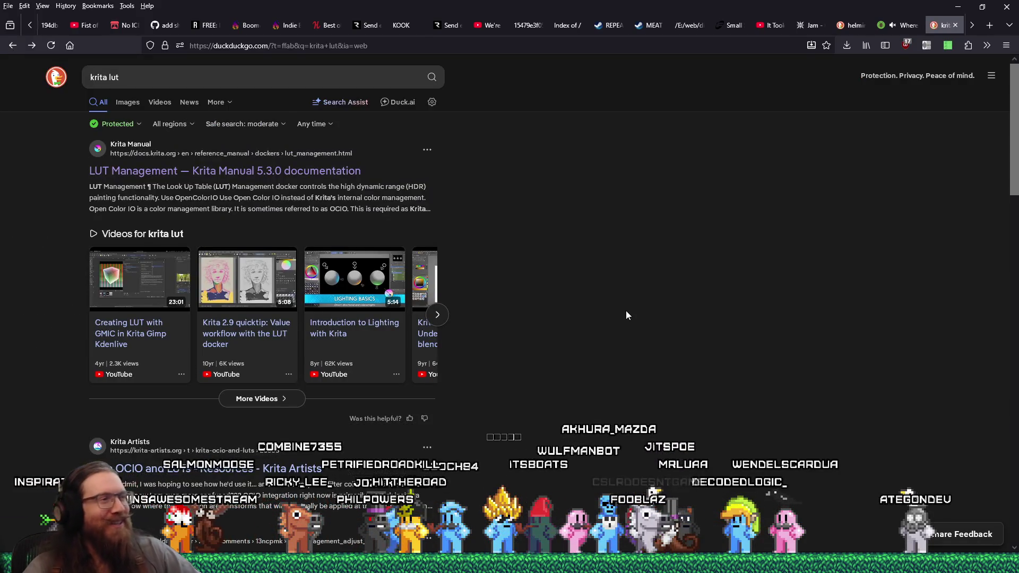
pyautogui.scroll(-6, 626, 311)
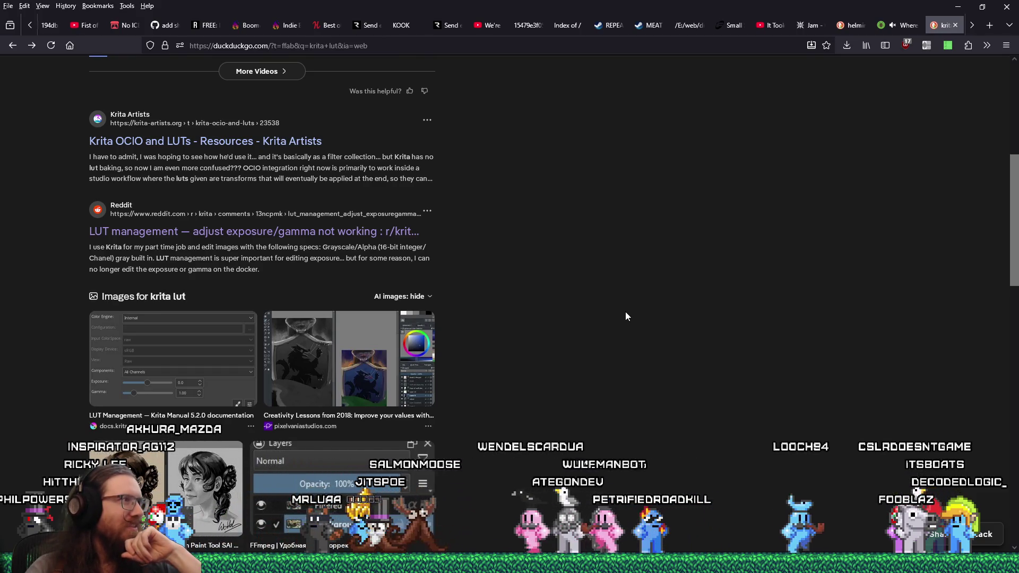
pyautogui.scroll(5, 606, 295)
pyautogui.click(156, 78)
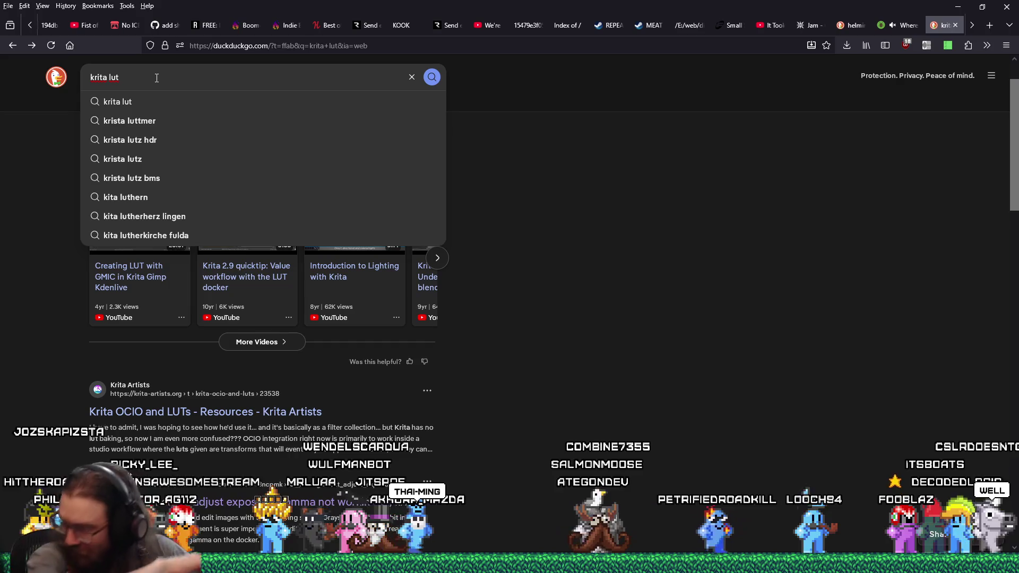
# Step: Change the search query from krita to gimp lut and run it
pyautogui.doubleClick(98, 77)
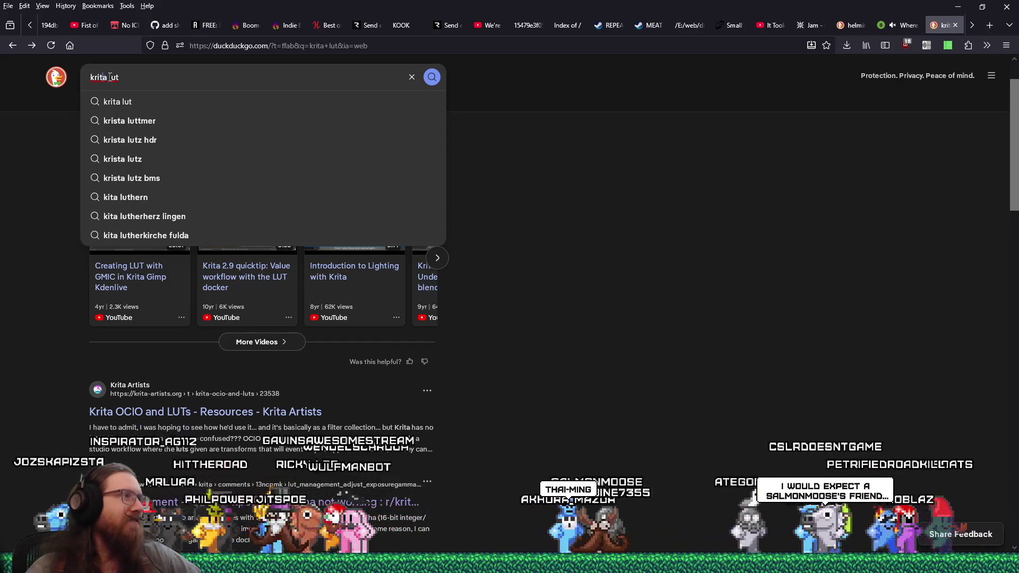
pyautogui.write('gimp')
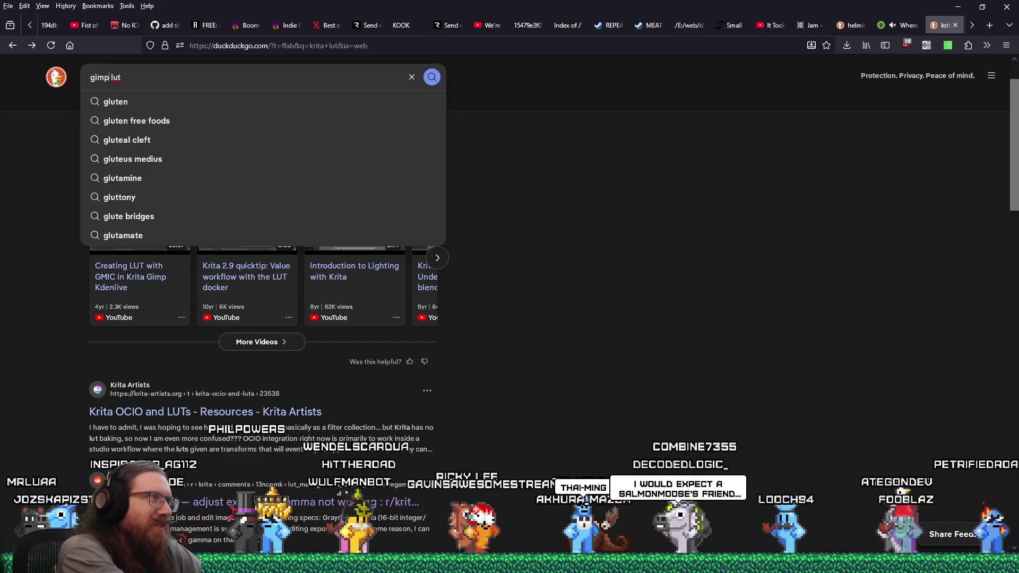
pyautogui.press('Return')
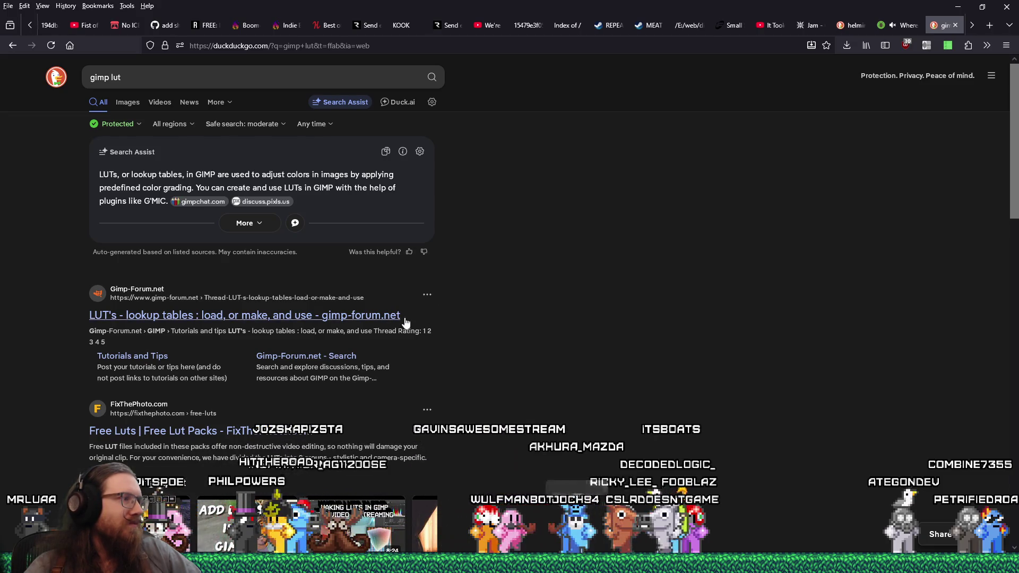
# Step: Read through the Gimp-Forum LUT thread and enlarge its attached G'MIC screenshot
pyautogui.click(381, 316)
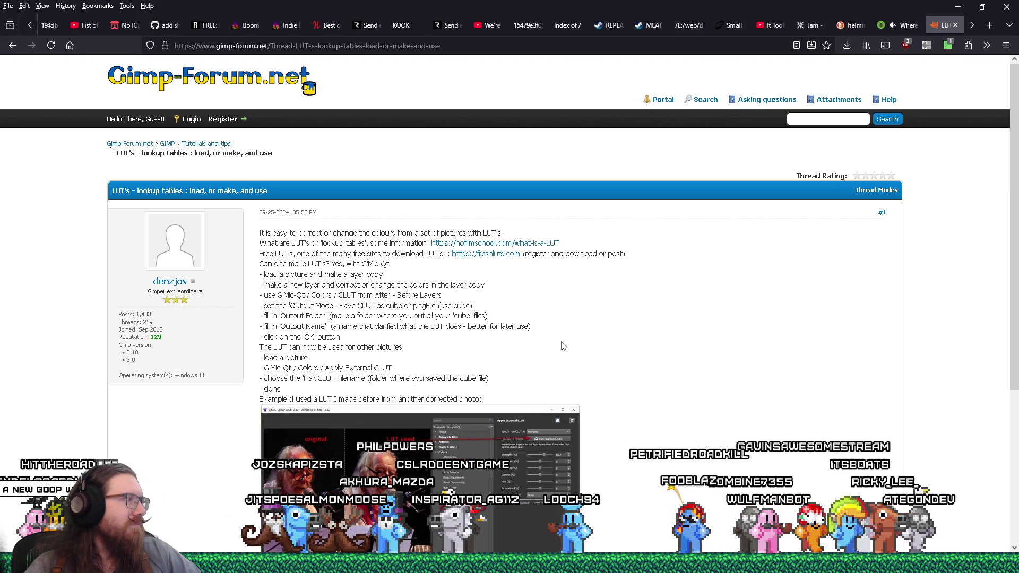
pyautogui.scroll(-2, 564, 346)
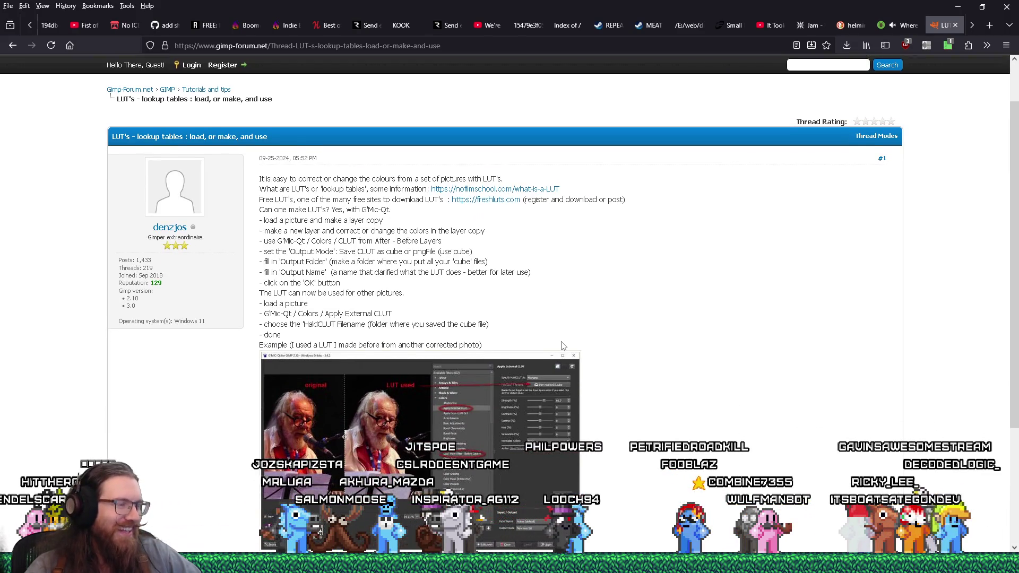
pyautogui.scroll(-3, 563, 345)
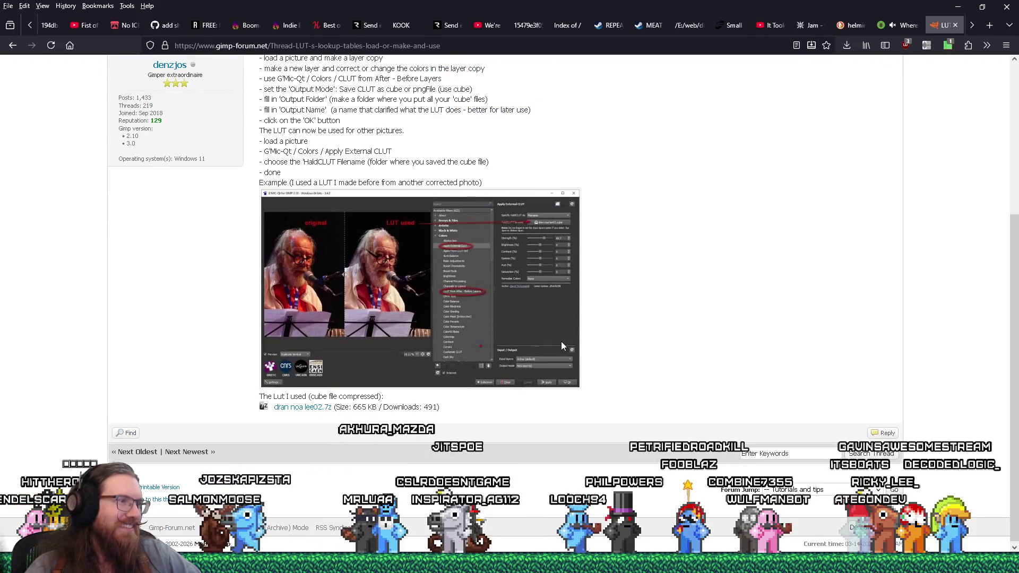
pyautogui.scroll(2, 562, 346)
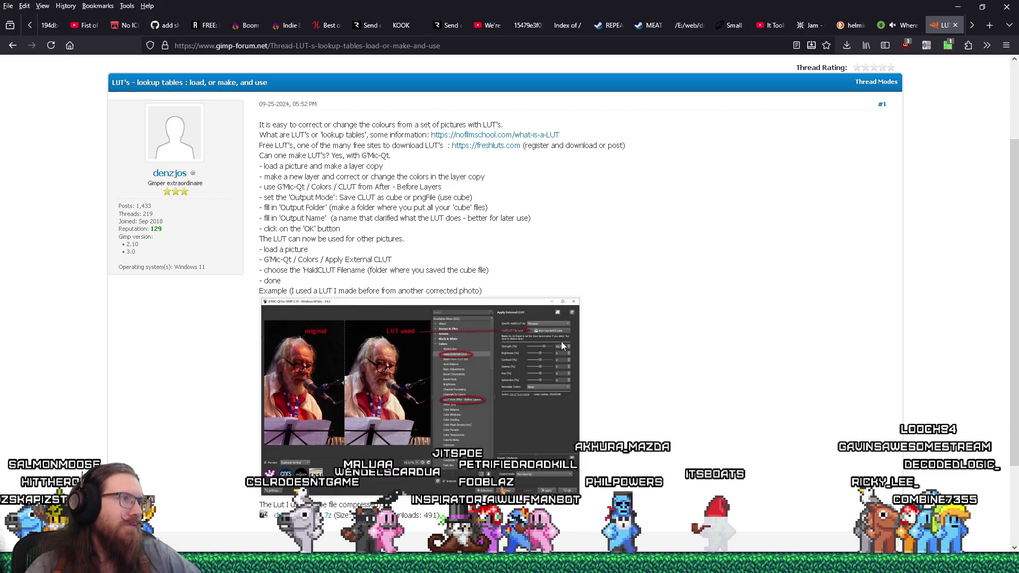
pyautogui.scroll(2, 561, 345)
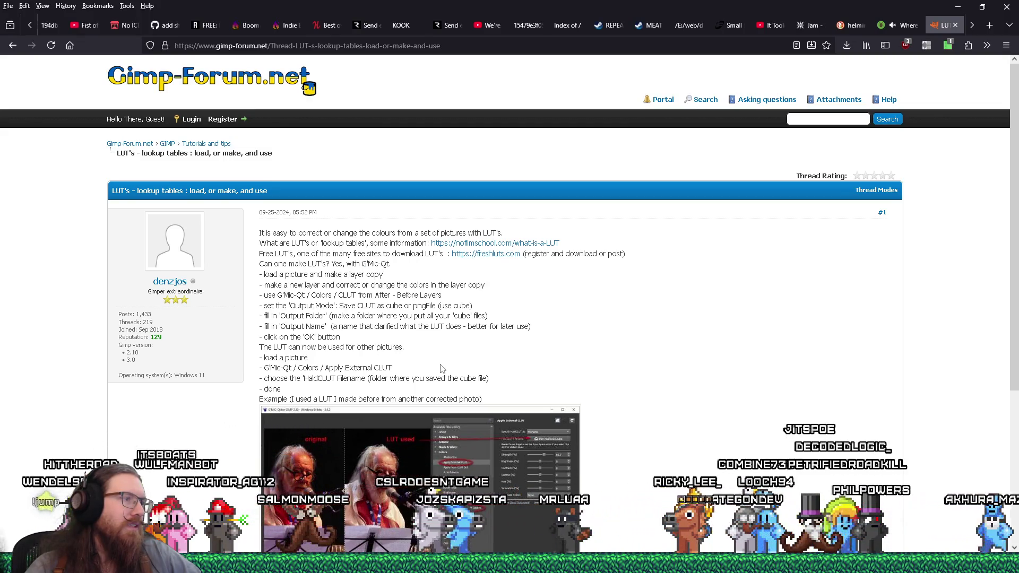
pyautogui.scroll(-3, 441, 368)
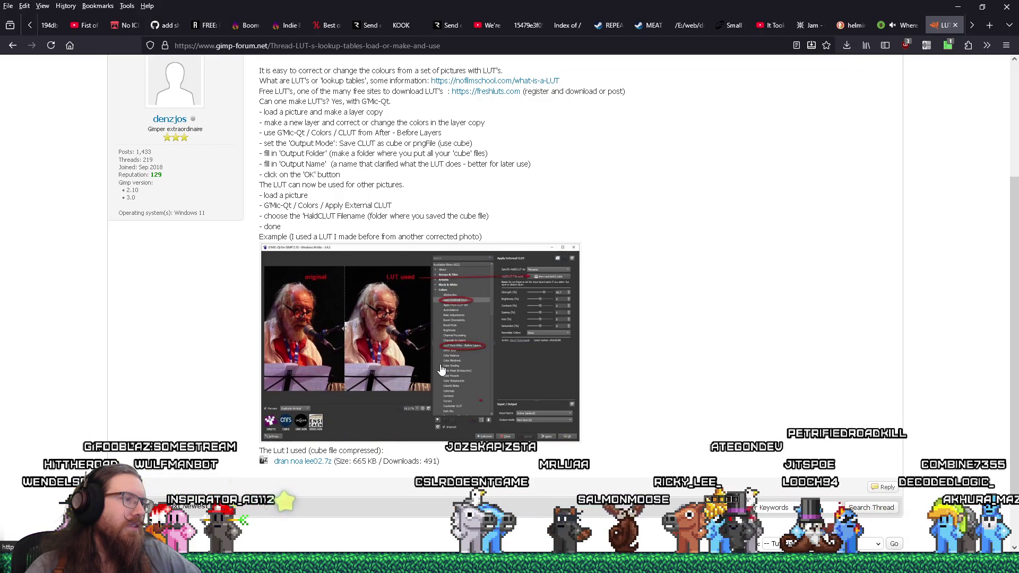
pyautogui.scroll(3, 441, 369)
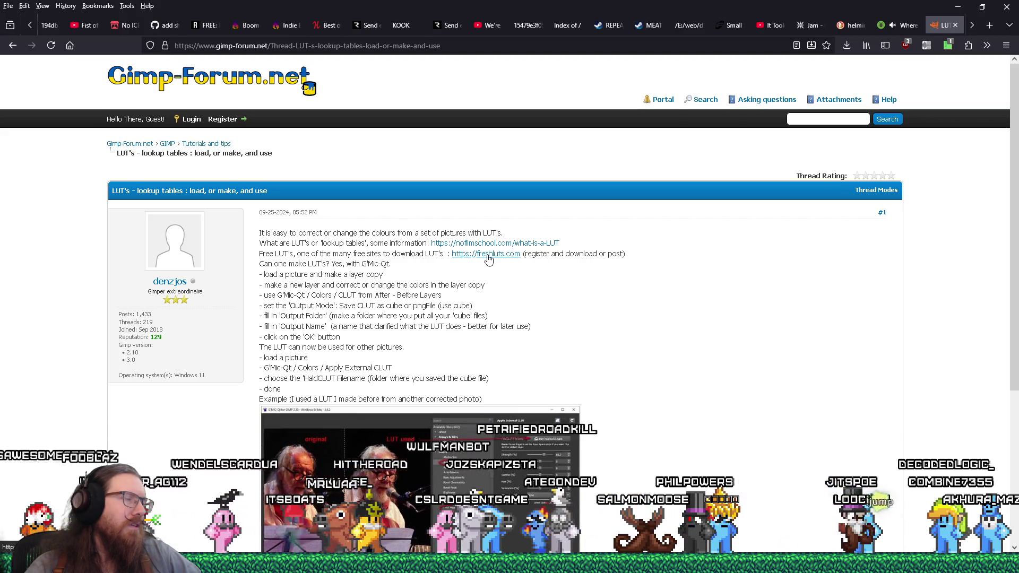
pyautogui.click(484, 476)
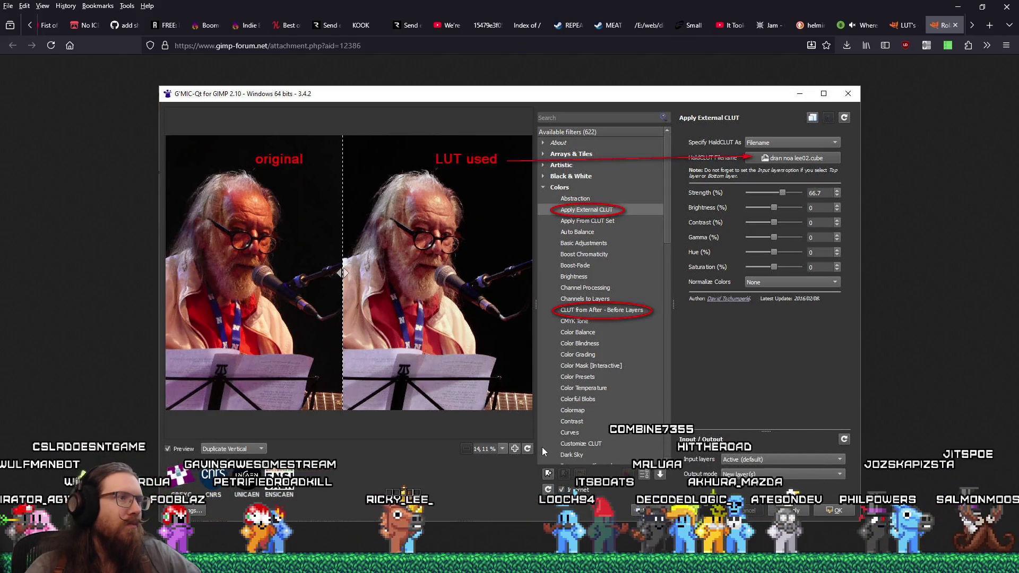
# Step: Start GIMP 3.0.4 from the Windows Start search for gimp
pyautogui.hotkey('alt', 'Tab')
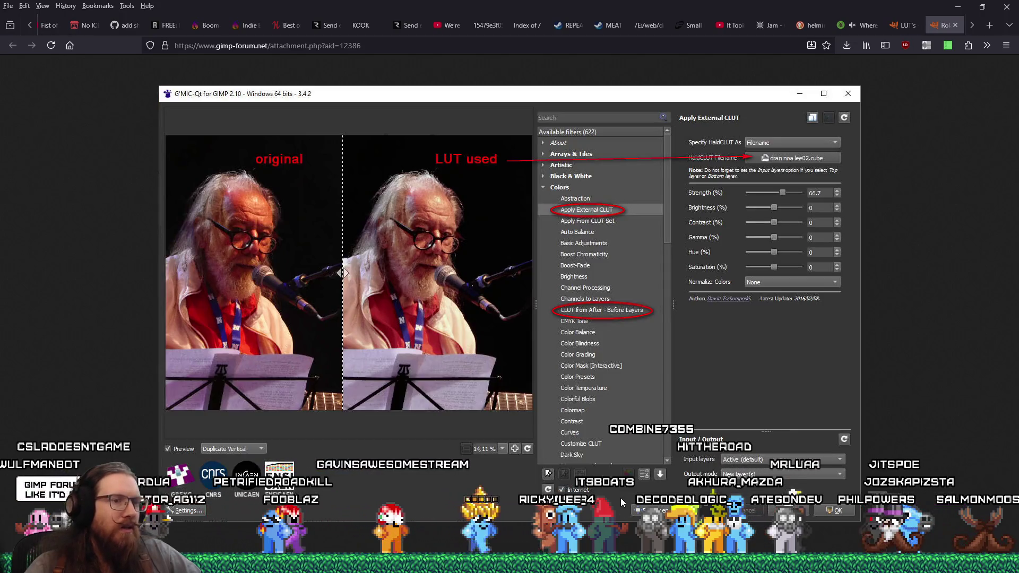
pyautogui.press('super')
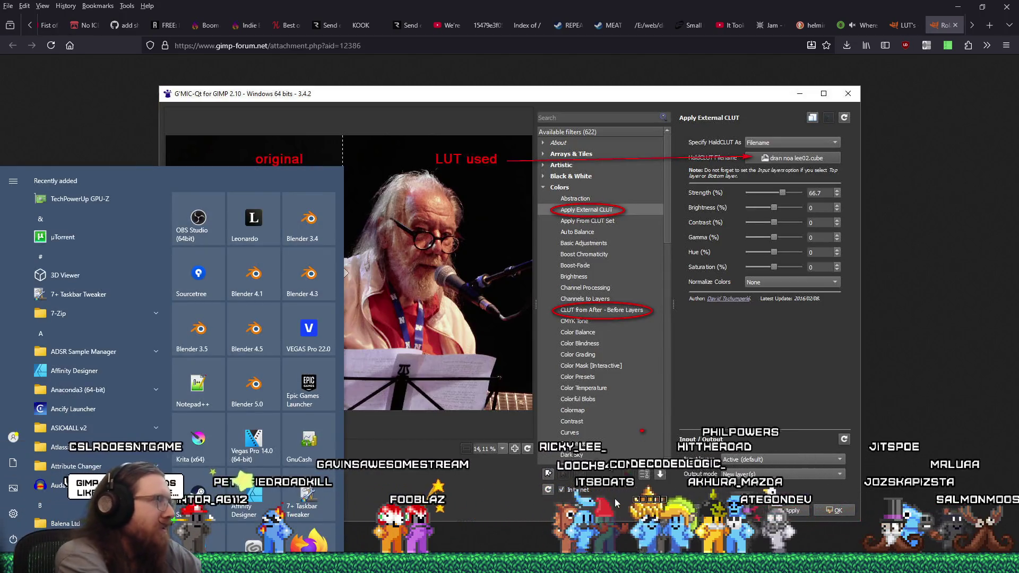
pyautogui.write('gimp')
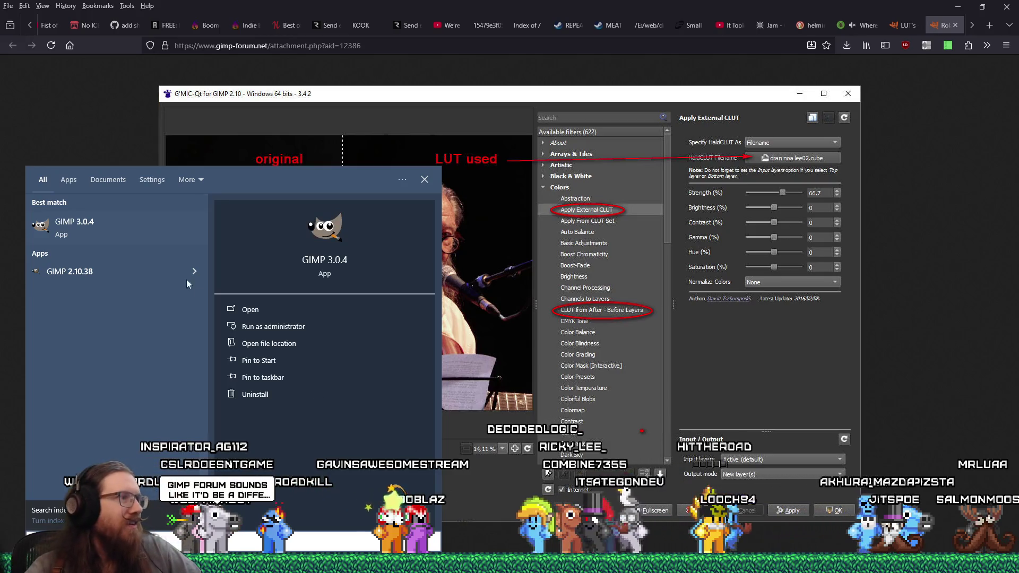
pyautogui.click(133, 240)
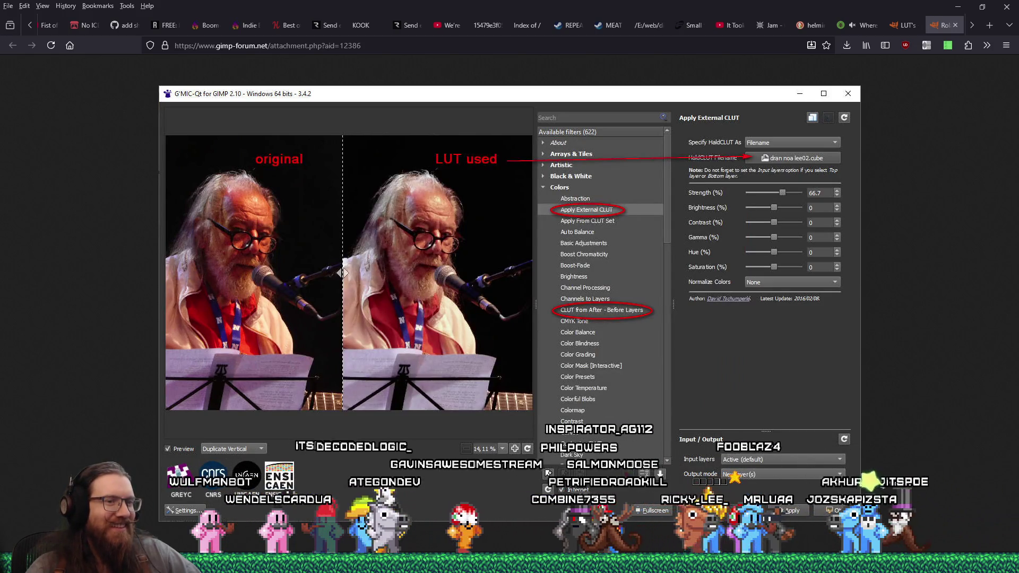
# Step: Open +0_slime_flow.png from the Welcome dialog's Recent Images and browse the Colors menu
pyautogui.moveTo(504, 125)
pyautogui.mouseDown()
pyautogui.moveTo(542, 139)
pyautogui.moveTo(477, 162)
pyautogui.mouseUp()
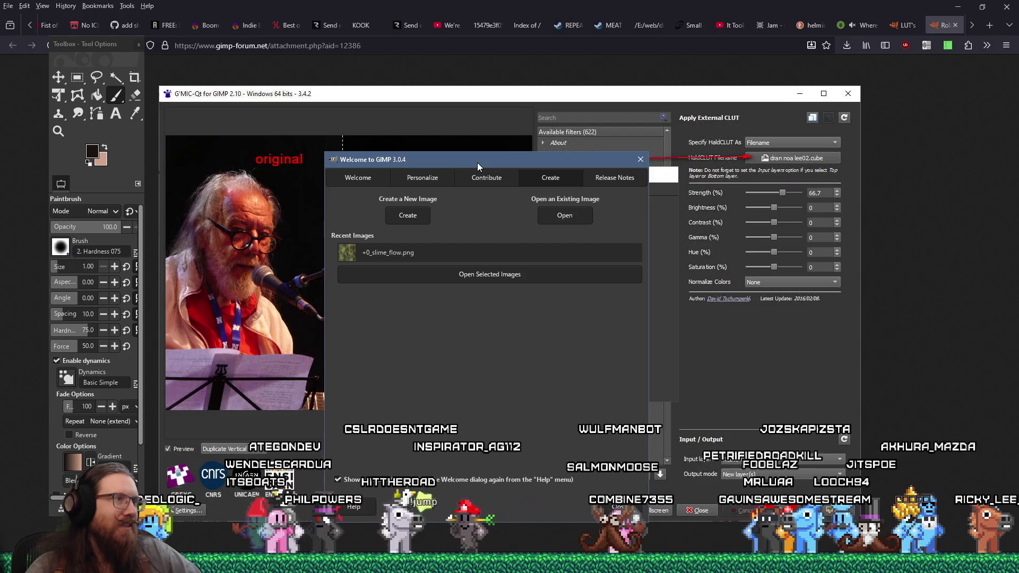
pyautogui.doubleClick(460, 253)
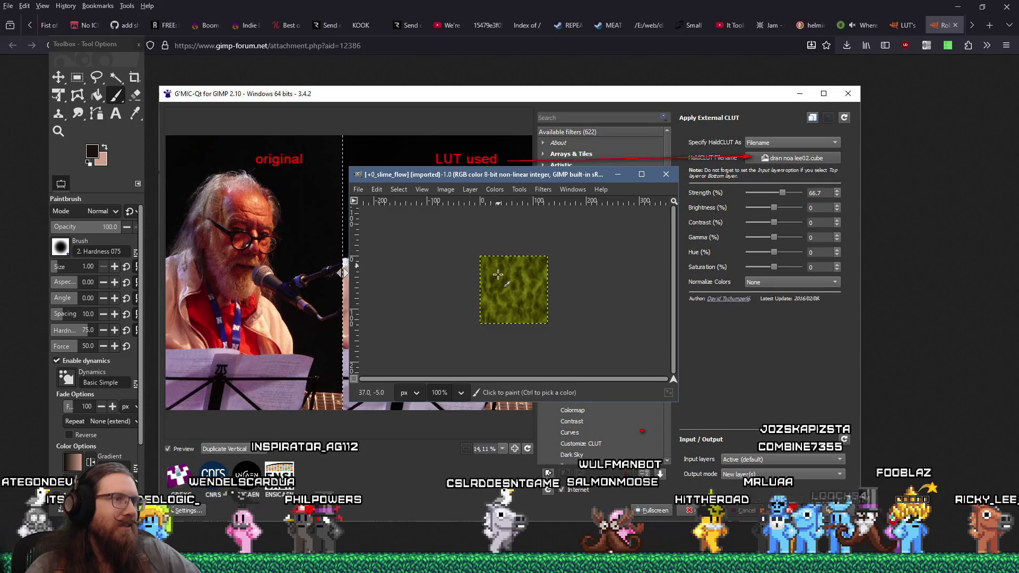
pyautogui.click(495, 190)
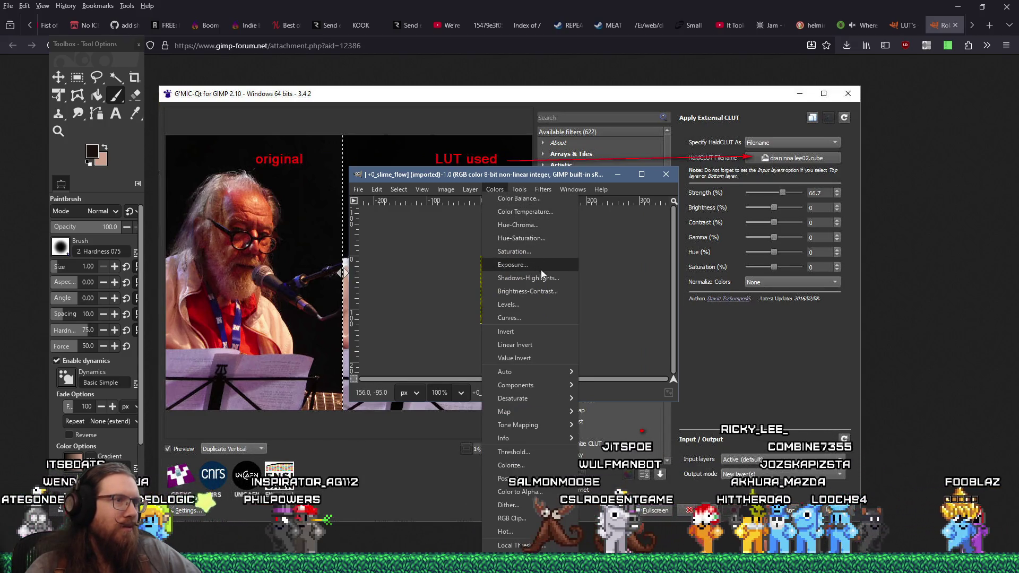
pyautogui.moveTo(445, 196)
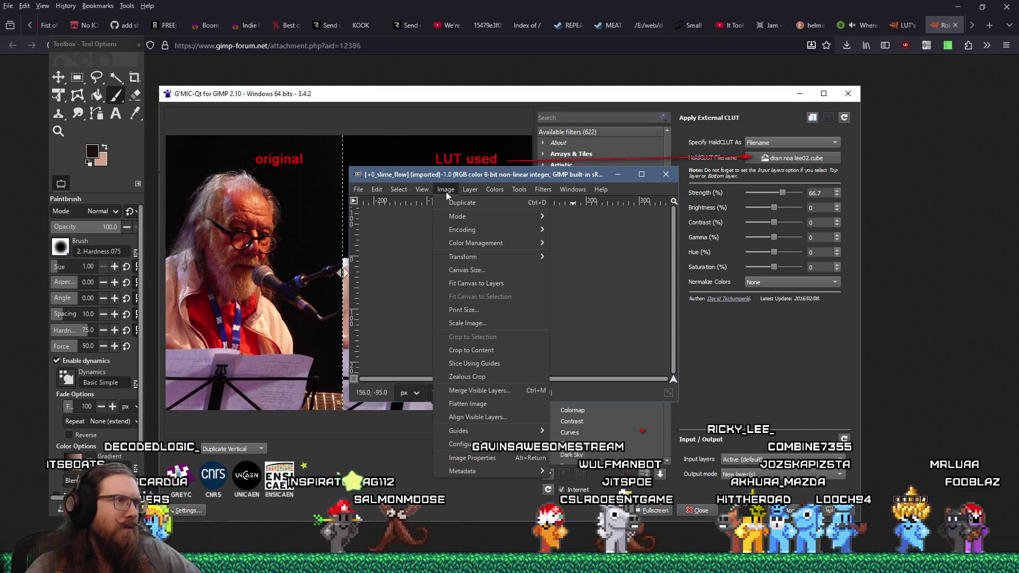
pyautogui.moveTo(462, 242)
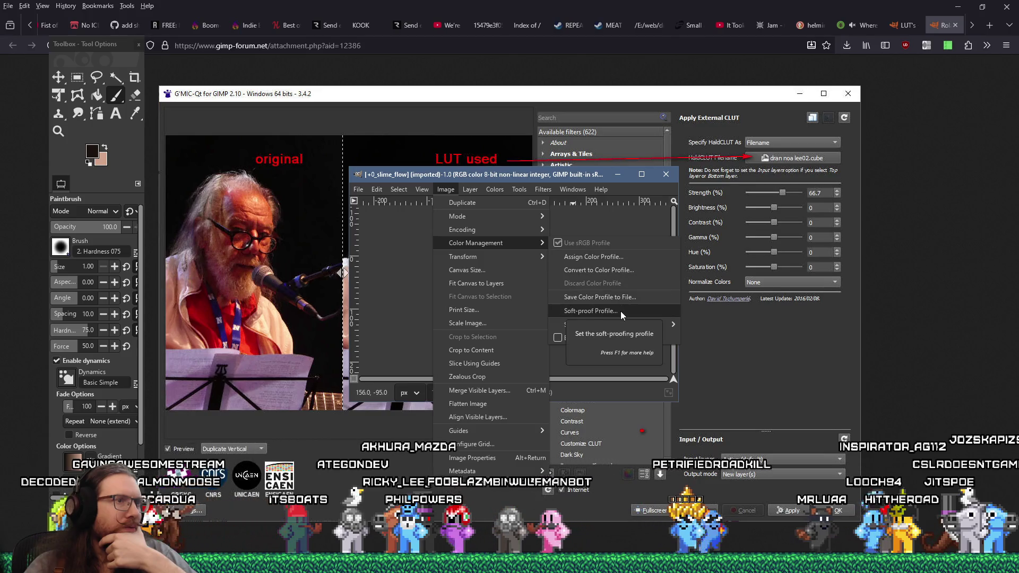
# Step: Look through the Image and Layer menus, then move the image window down-right
pyautogui.moveTo(622, 324)
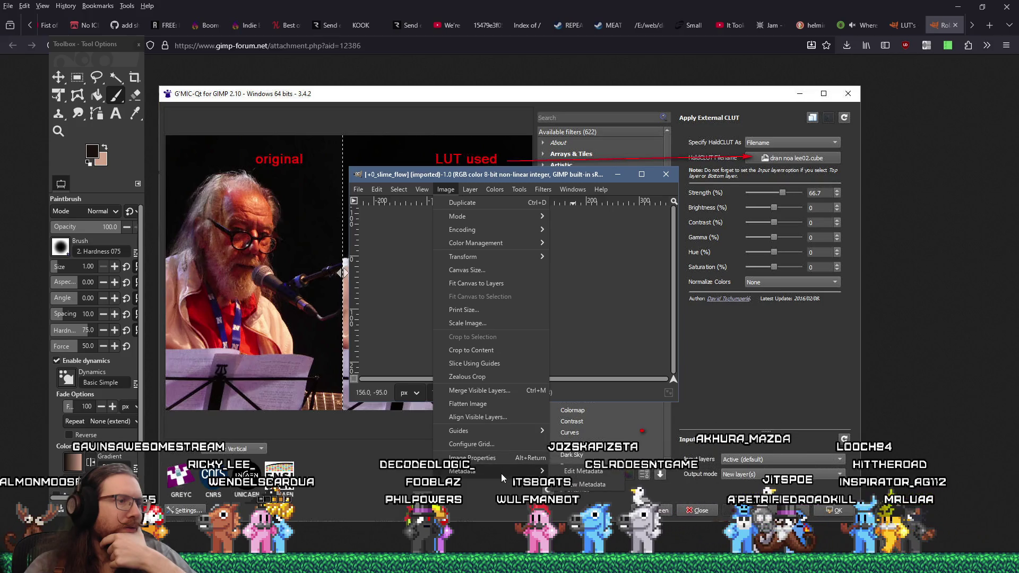
pyautogui.moveTo(479, 190)
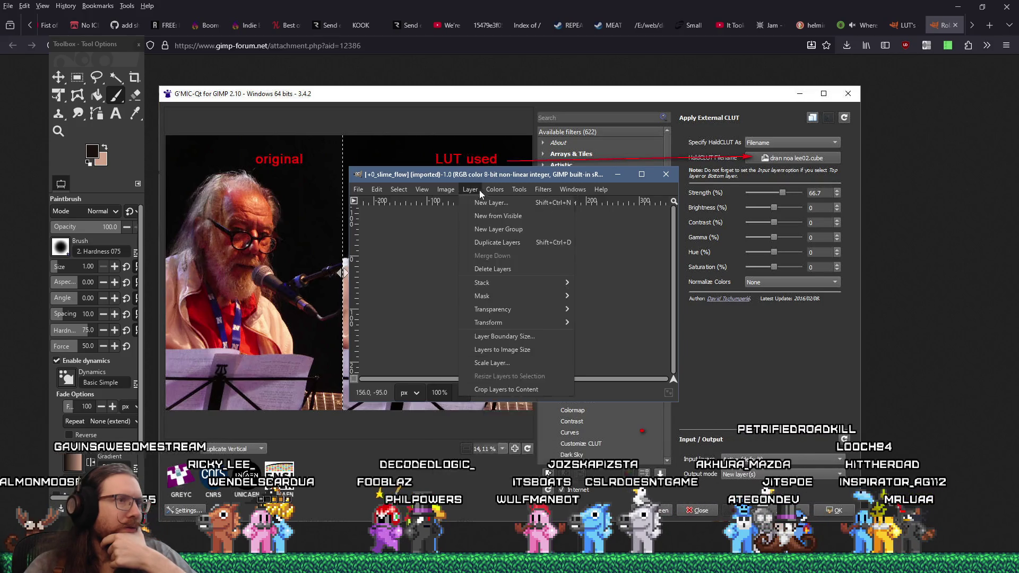
pyautogui.moveTo(444, 190)
pyautogui.moveTo(457, 217)
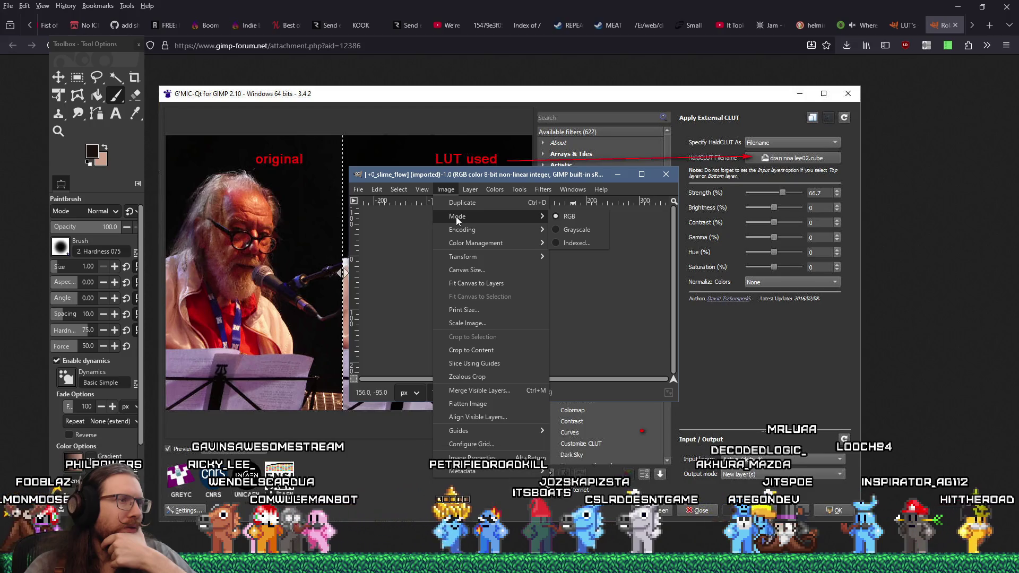
pyautogui.moveTo(467, 243)
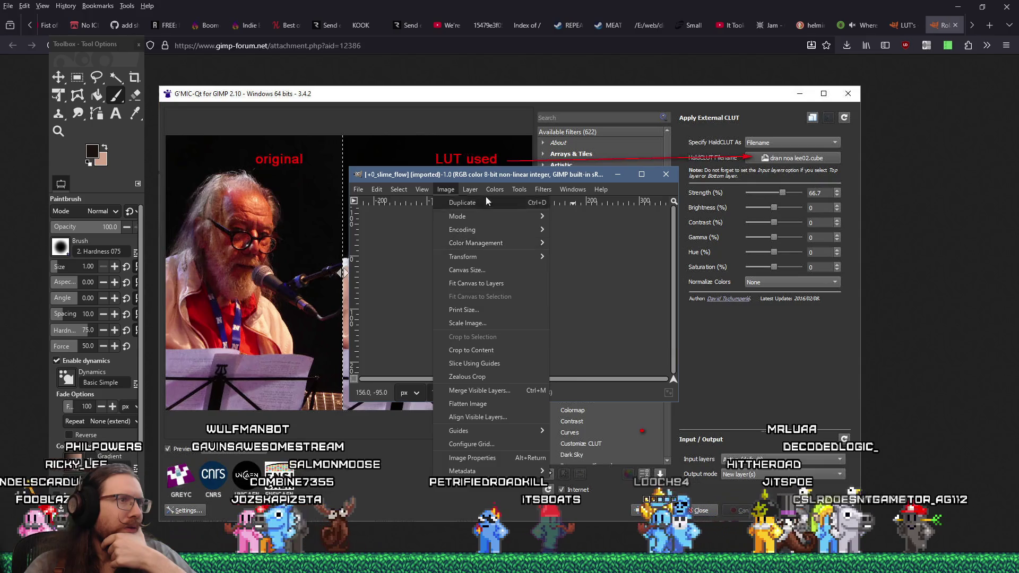
pyautogui.click(501, 177)
pyautogui.moveTo(501, 177); pyautogui.dragTo(609, 270)
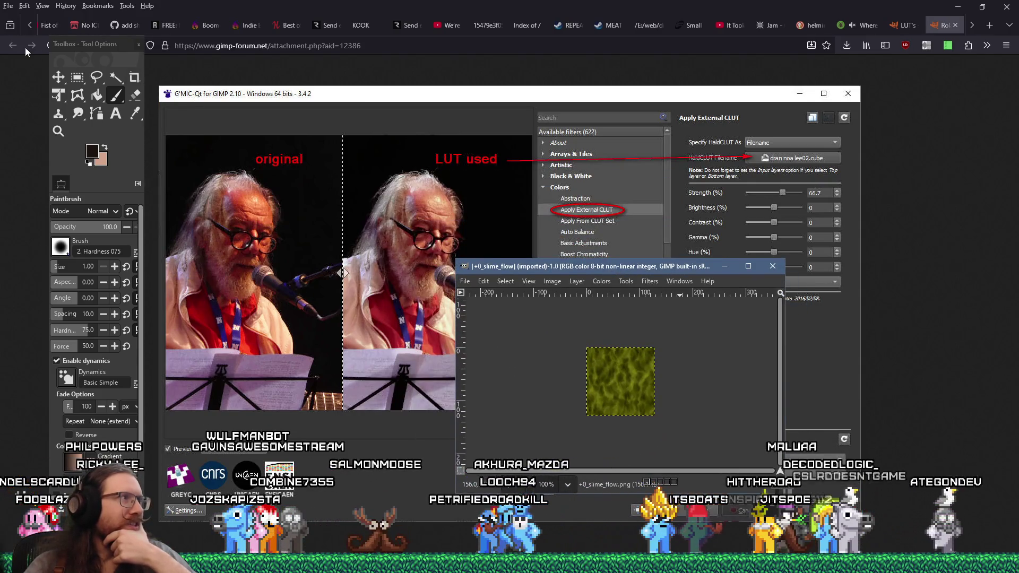
# Step: Close the enlarged screenshot tab and go back to the Davies Media Design LUT tutorial
pyautogui.middleClick(942, 27)
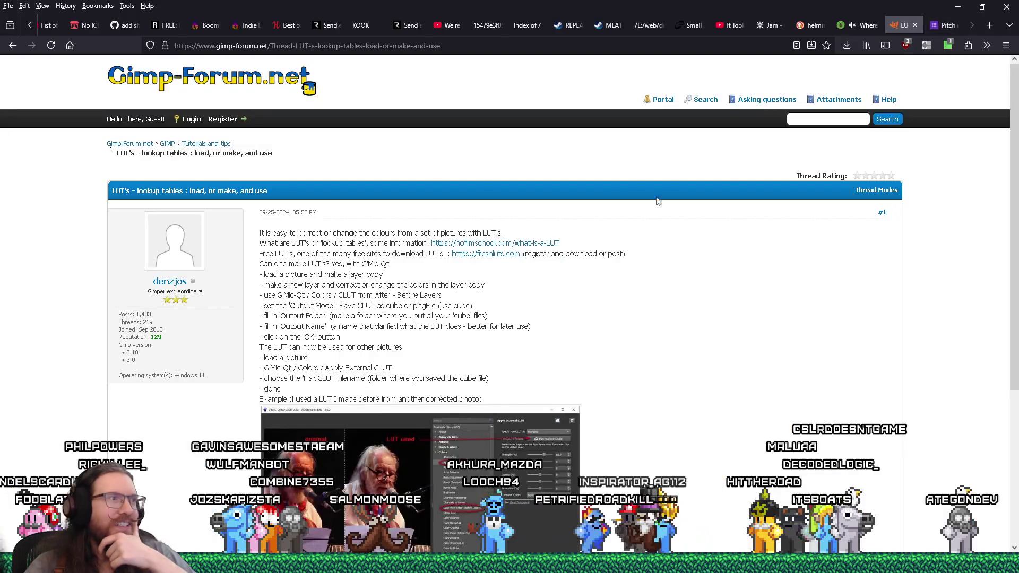
pyautogui.click(12, 45)
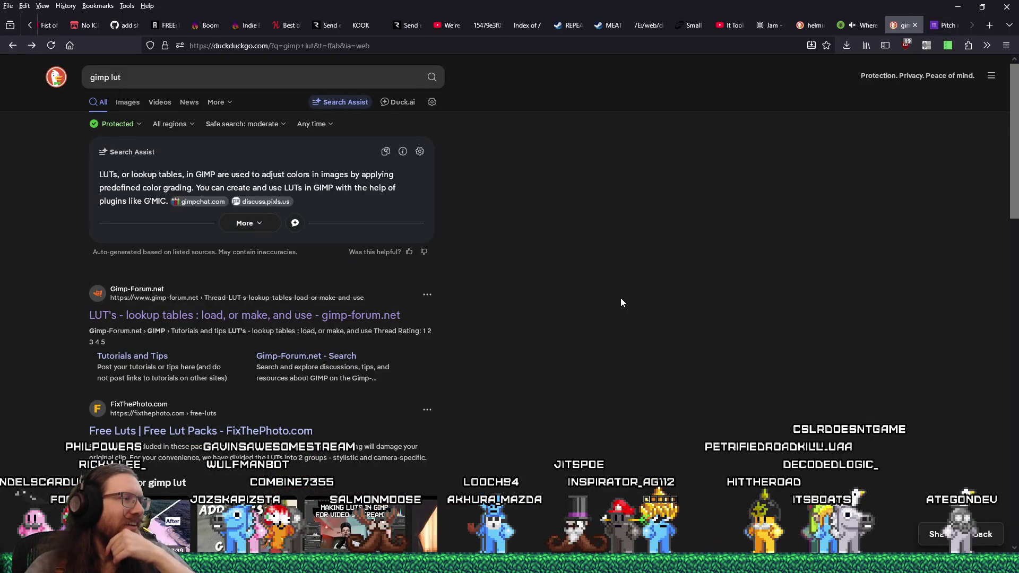
pyautogui.scroll(-1, 622, 302)
pyautogui.scroll(-8, 622, 302)
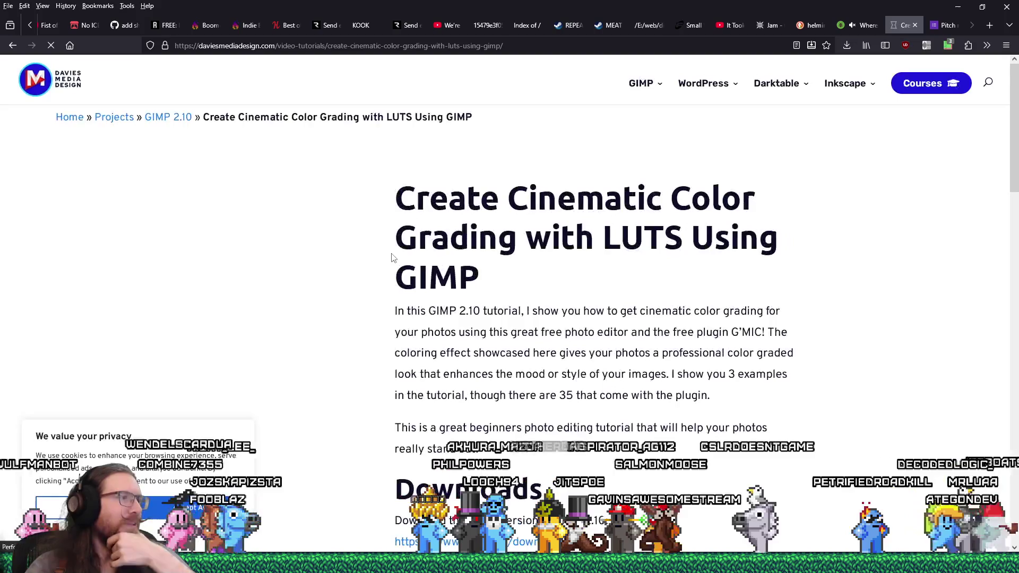
pyautogui.scroll(-3, 689, 314)
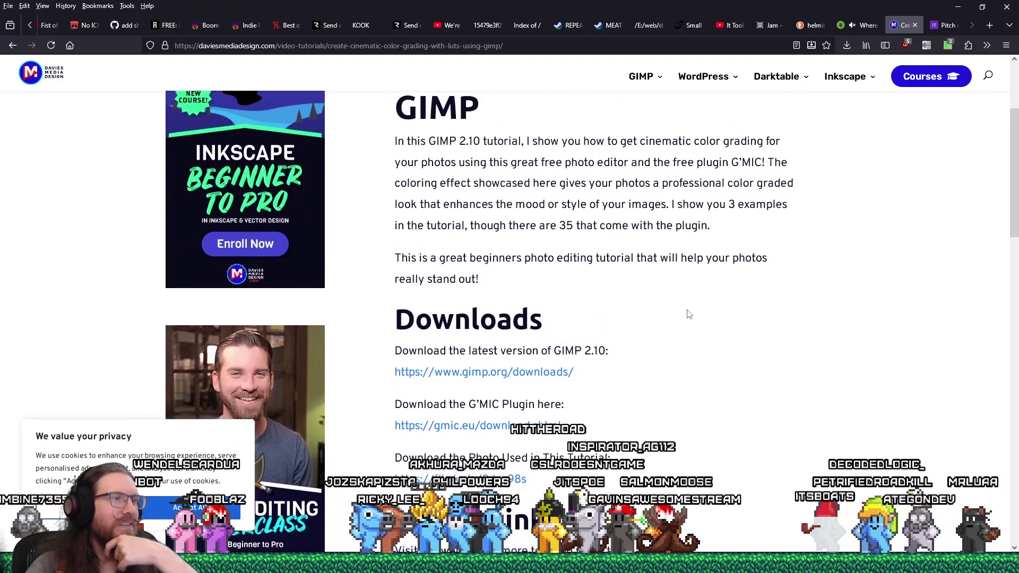
pyautogui.scroll(-15, 689, 313)
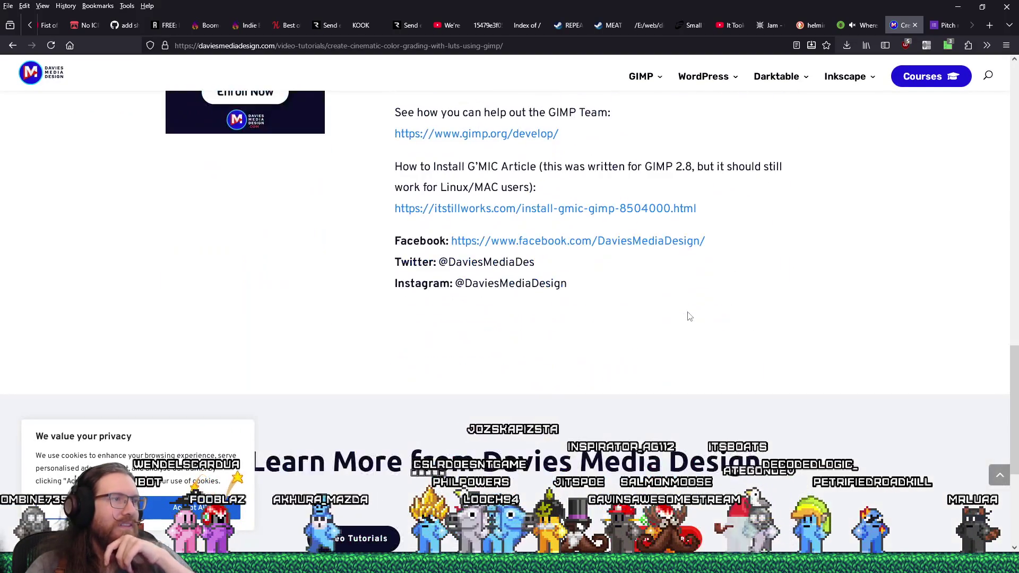
pyautogui.scroll(15, 689, 317)
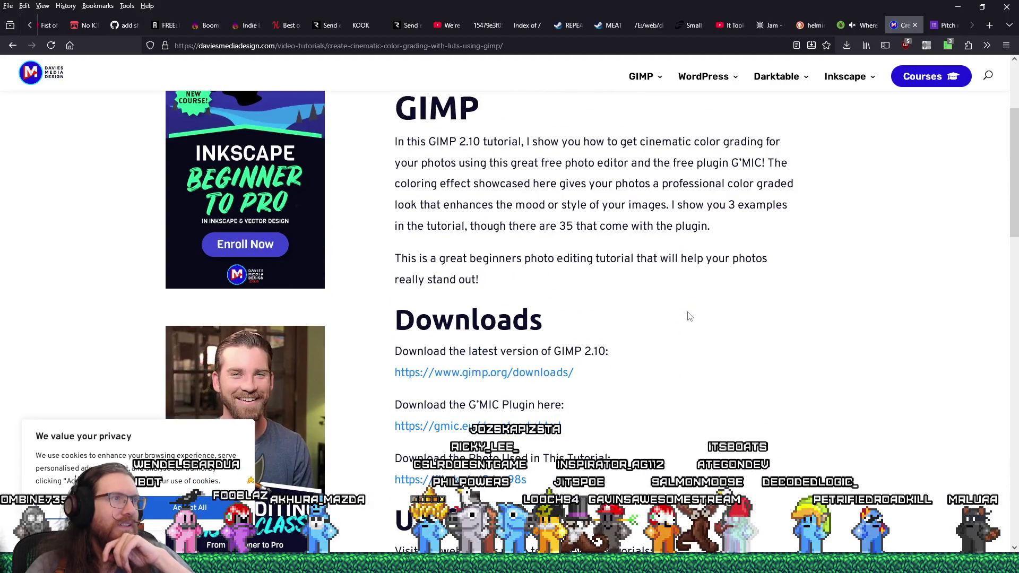
pyautogui.scroll(3, 689, 316)
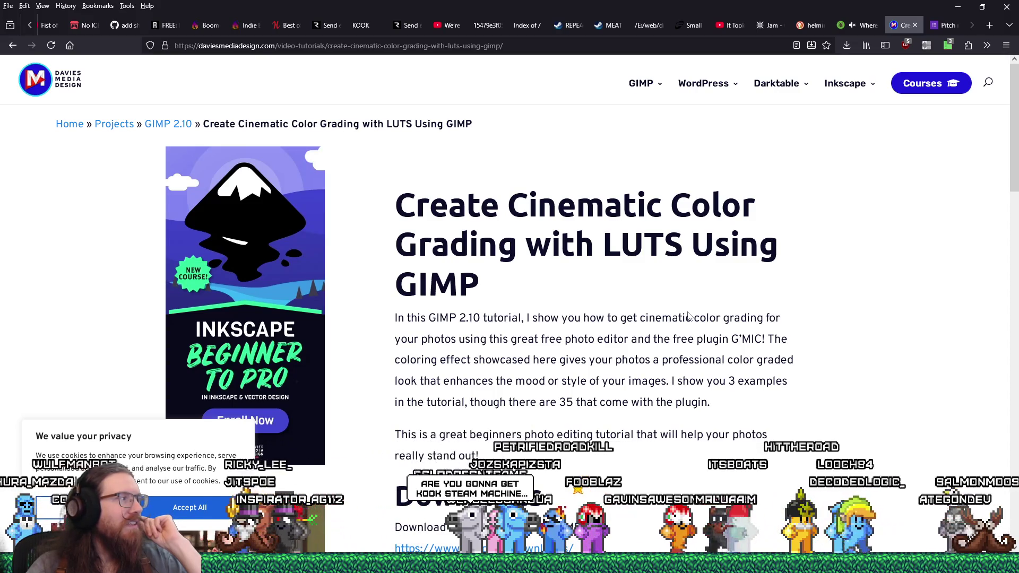
# Step: Scroll through the tutorial's Downloads and Useful Links sections, then return to the search results
pyautogui.scroll(-1, 689, 316)
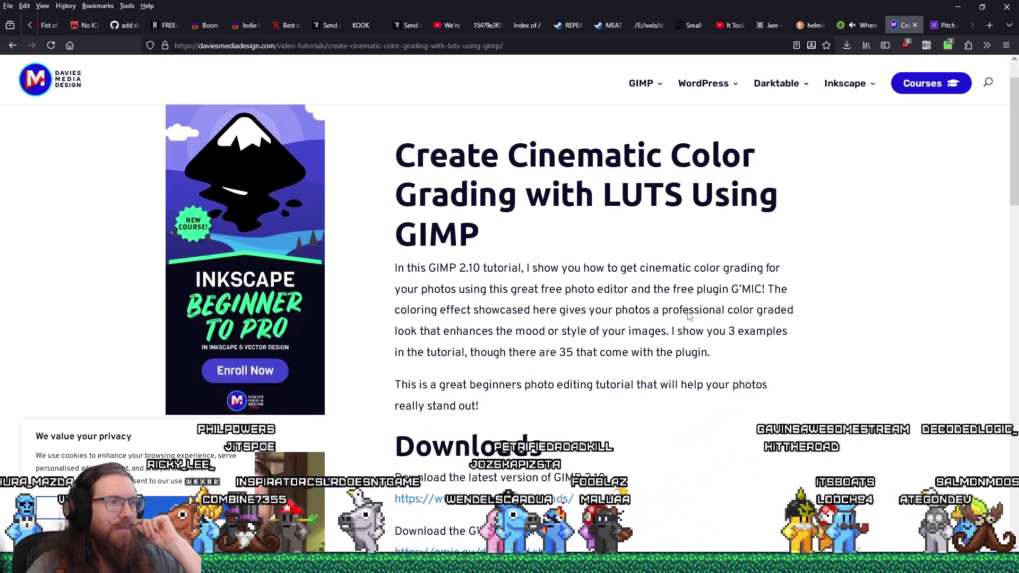
pyautogui.scroll(-2, 689, 313)
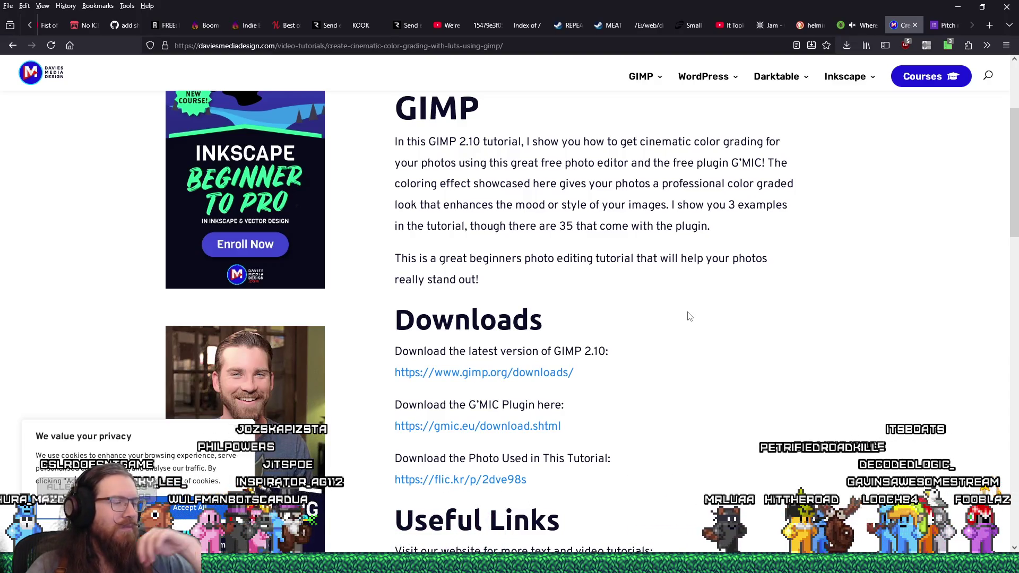
pyautogui.scroll(-2, 689, 317)
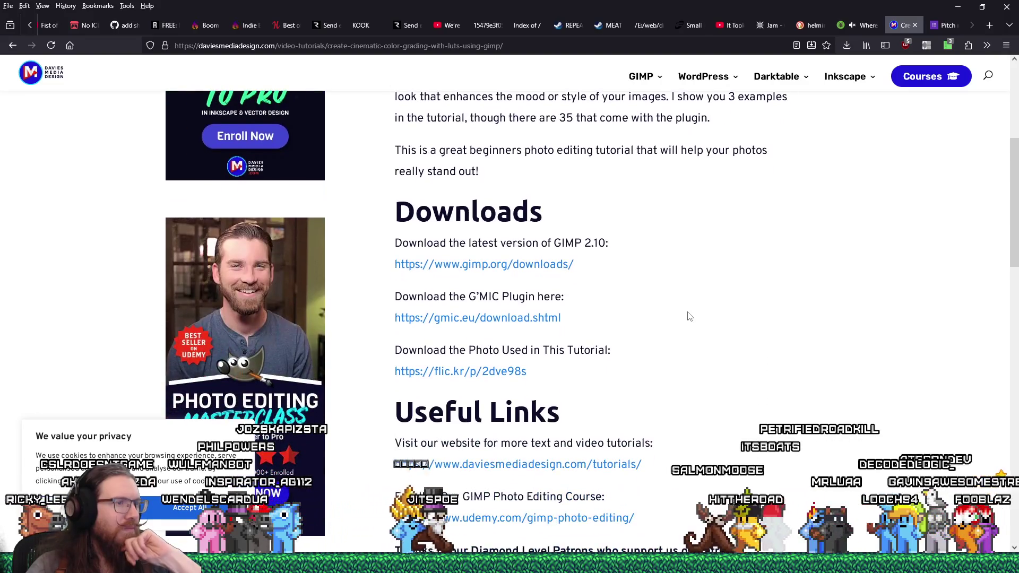
pyautogui.scroll(-2, 689, 316)
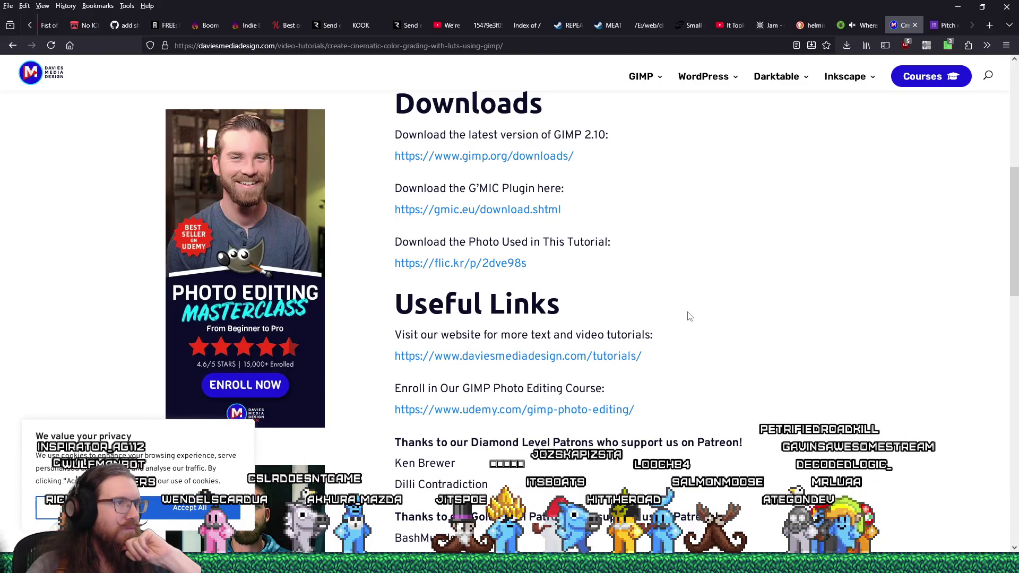
pyautogui.scroll(-3, 689, 316)
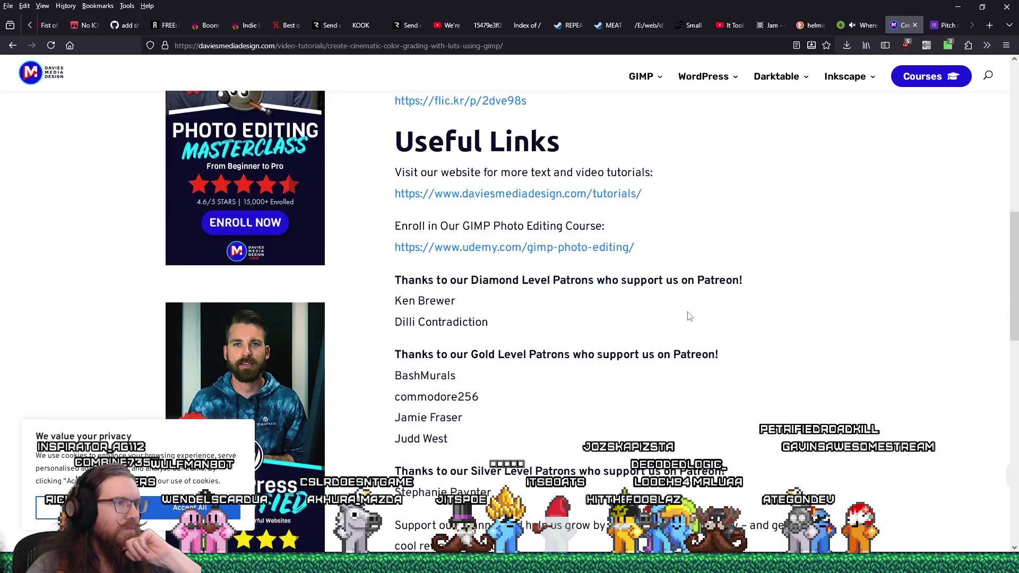
pyautogui.scroll(-8, 689, 316)
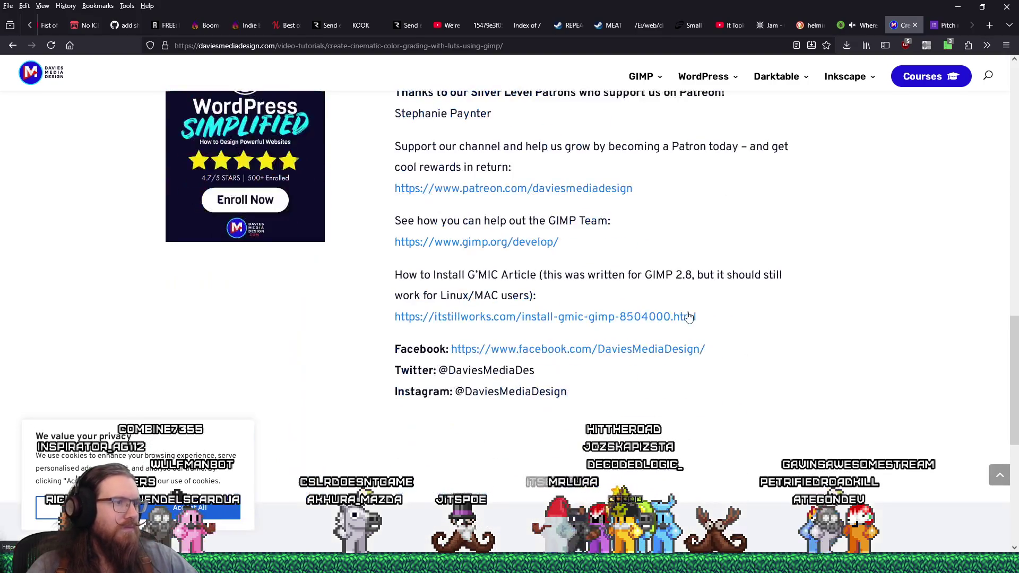
pyautogui.scroll(18, 689, 317)
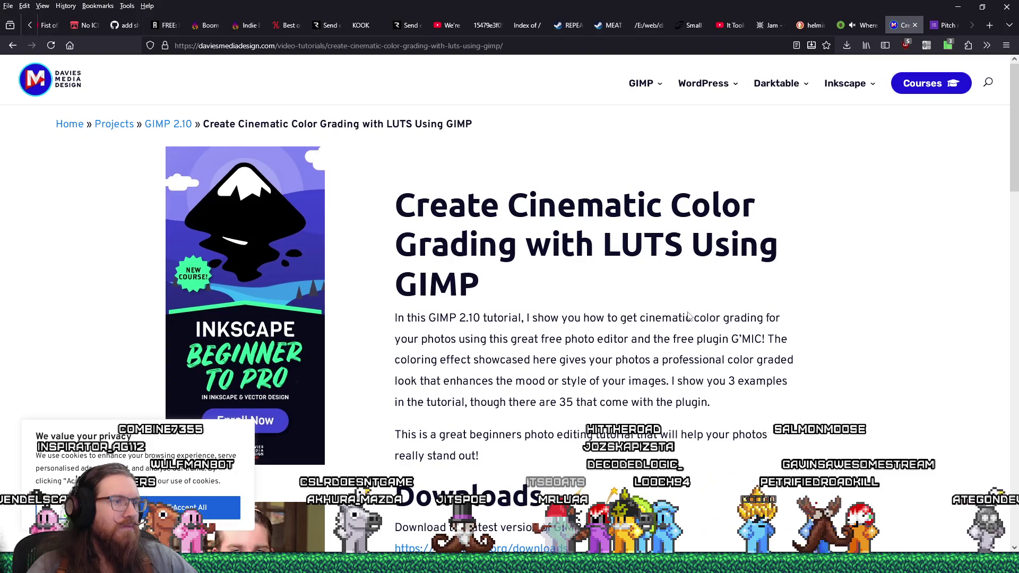
pyautogui.scroll(-3, 689, 316)
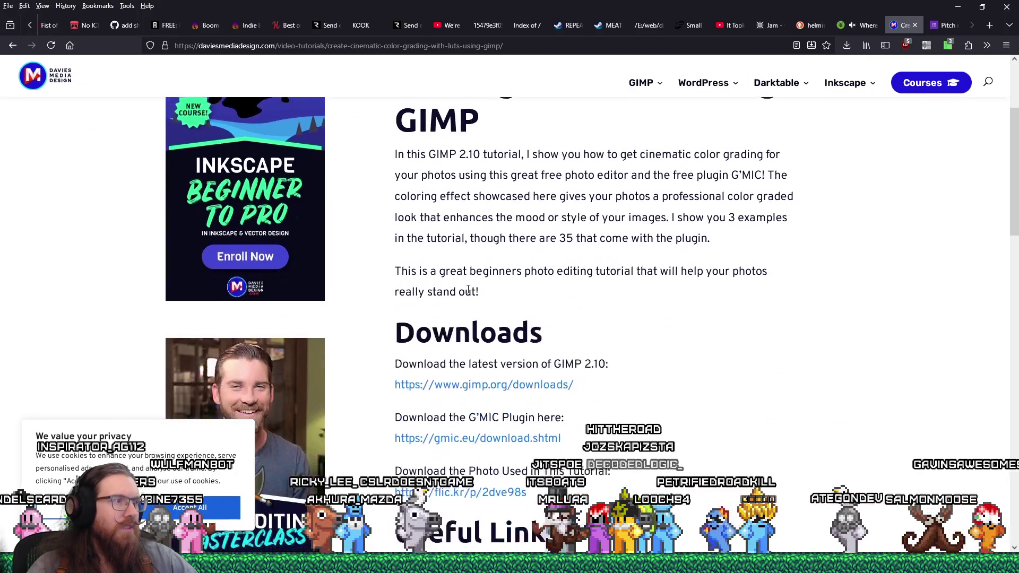
pyautogui.scroll(3, 491, 287)
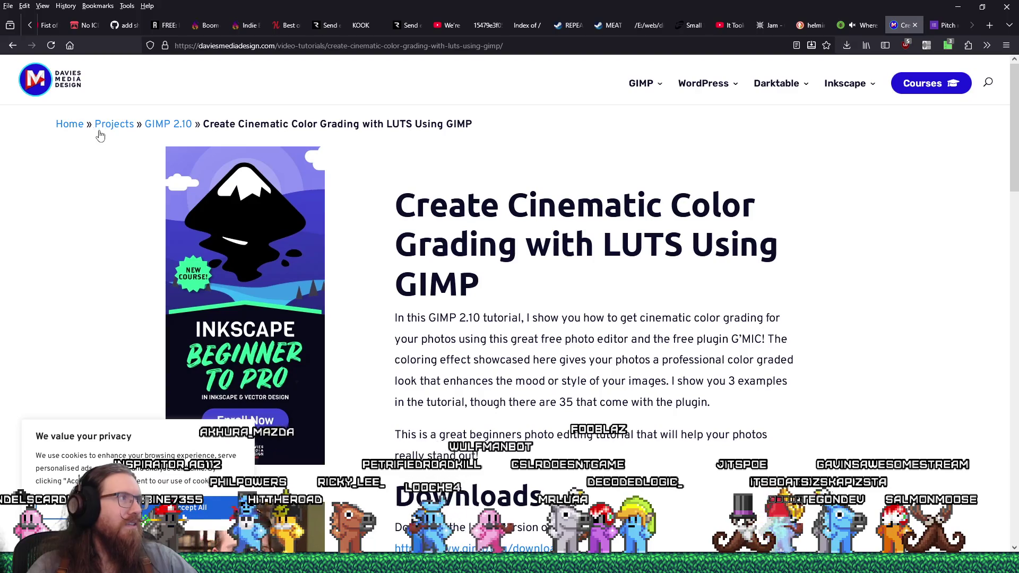
pyautogui.hotkey('alt', 'Left')
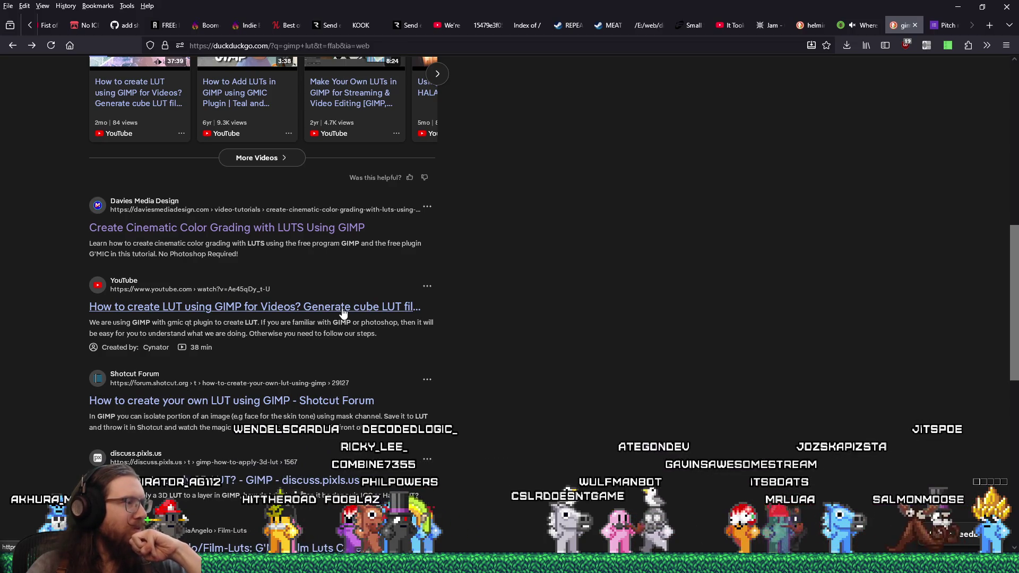
# Step: Scroll down the 'GIMP - How to apply 3D LUT?' thread to the G'MIC HaldCLUT replies
pyautogui.scroll(-2, 341, 314)
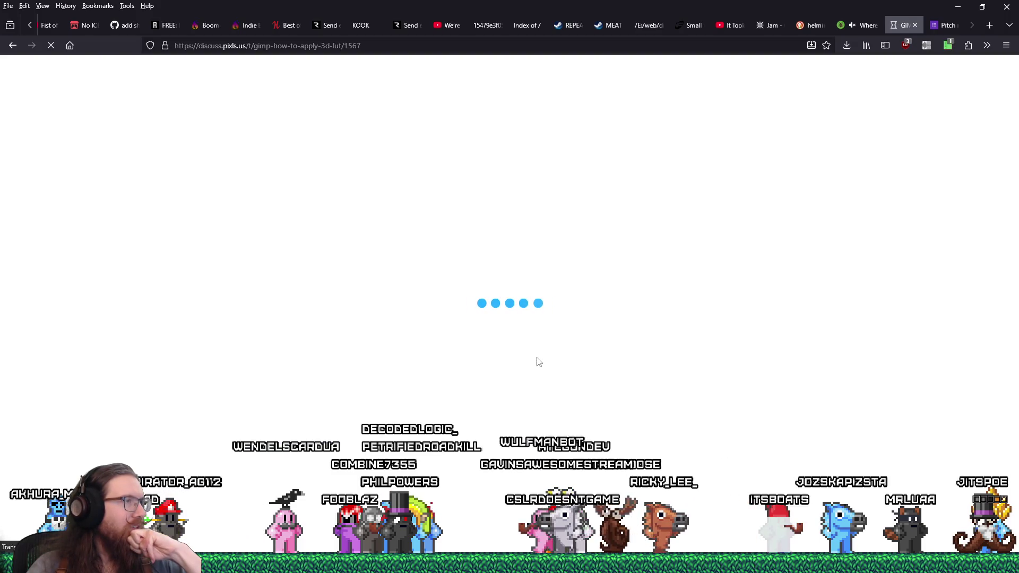
pyautogui.scroll(-3, 539, 362)
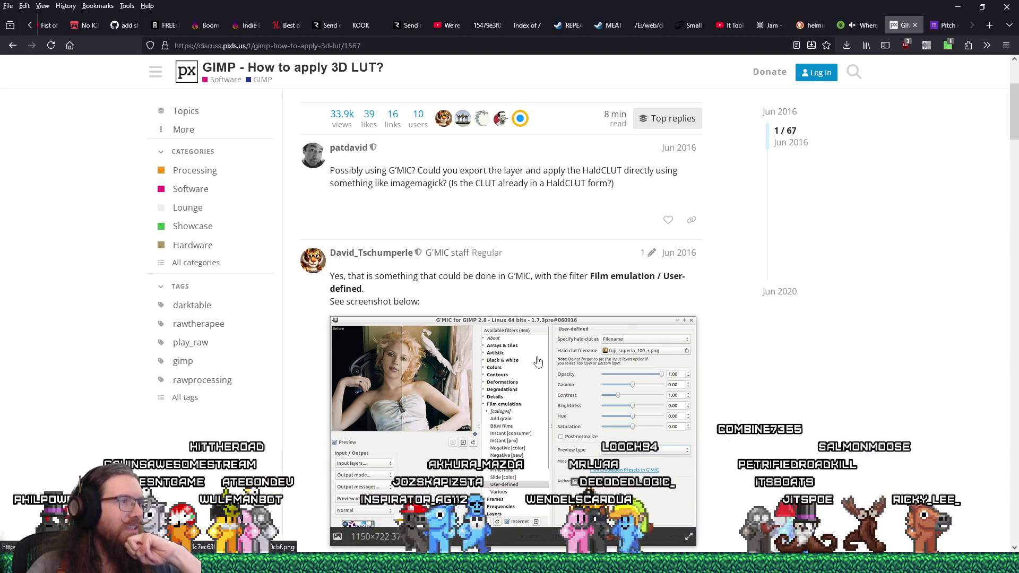
pyautogui.scroll(-5, 538, 362)
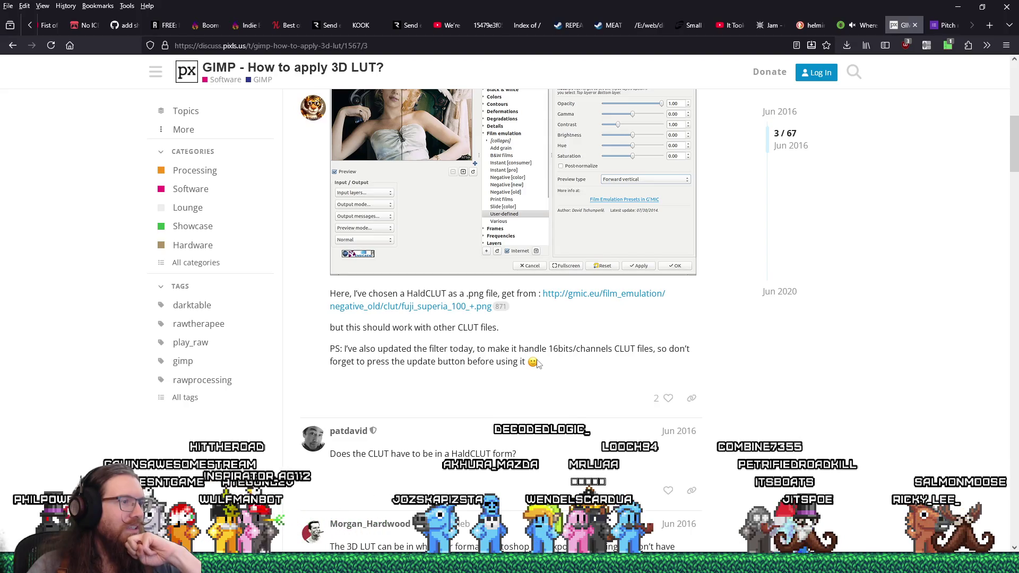
pyautogui.scroll(-1, 538, 362)
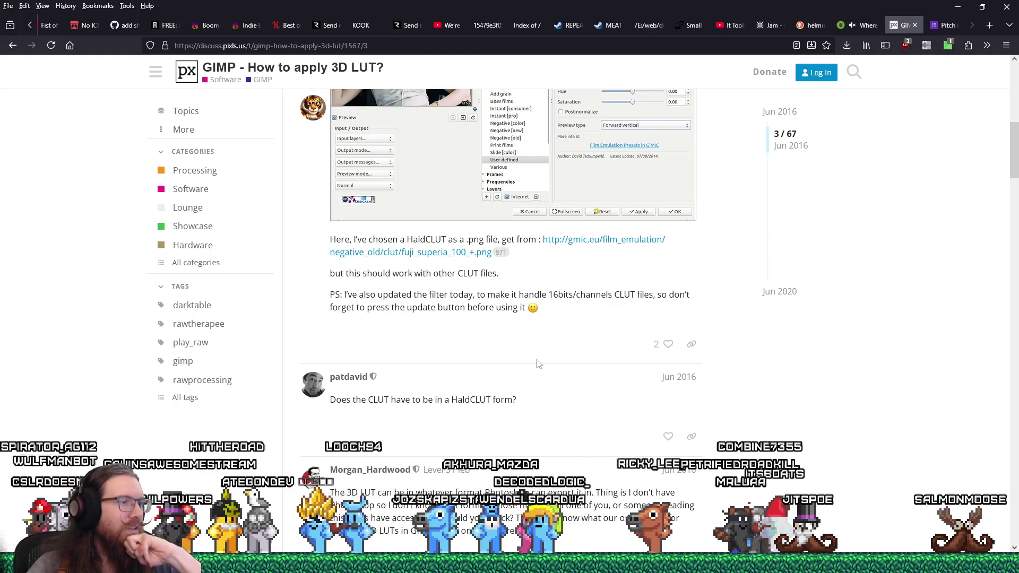
pyautogui.scroll(-2, 537, 363)
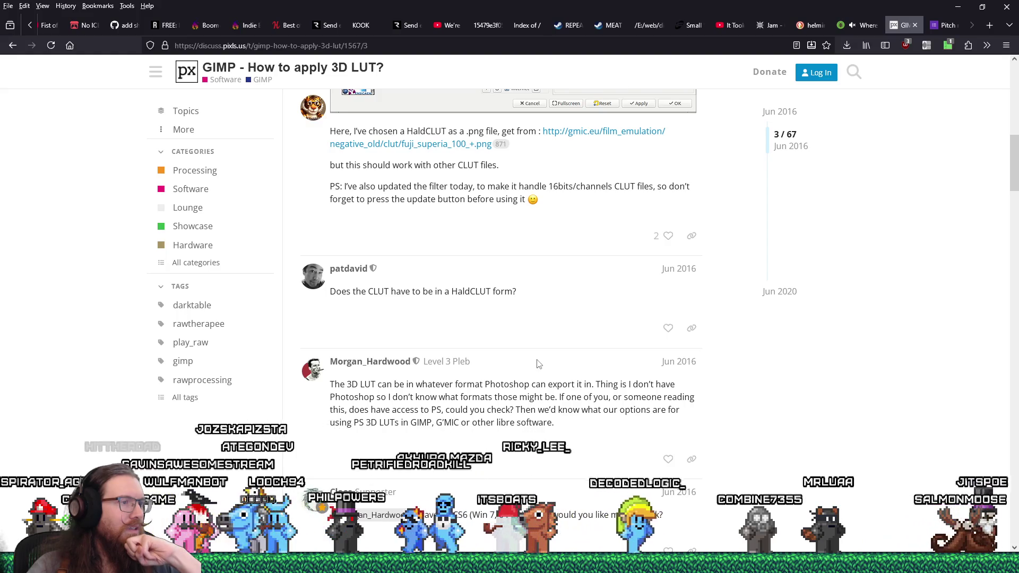
pyautogui.scroll(-5, 538, 364)
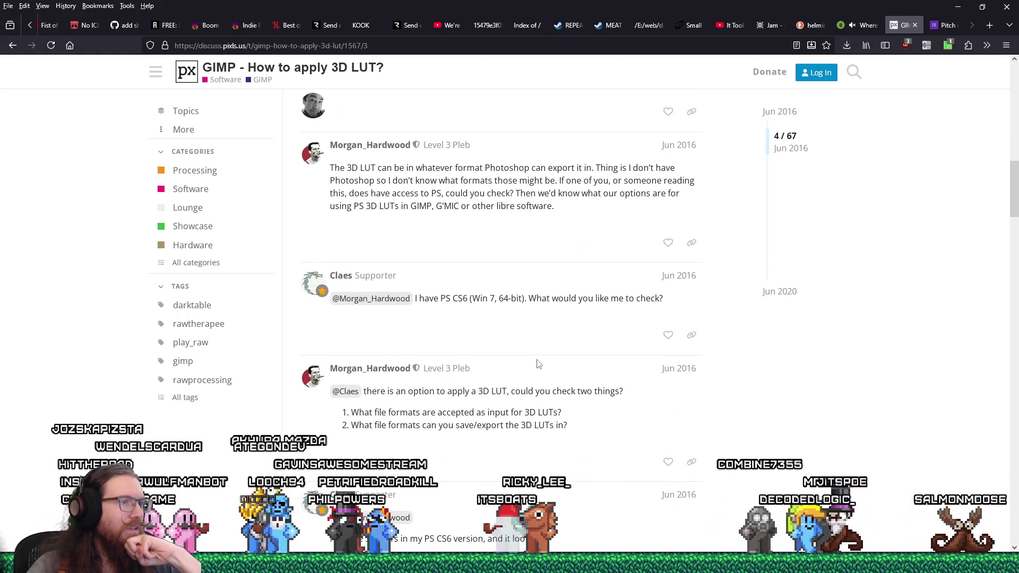
pyautogui.scroll(4, 536, 361)
# Step: Go to youtube.com from the address bar
pyautogui.click(552, 46)
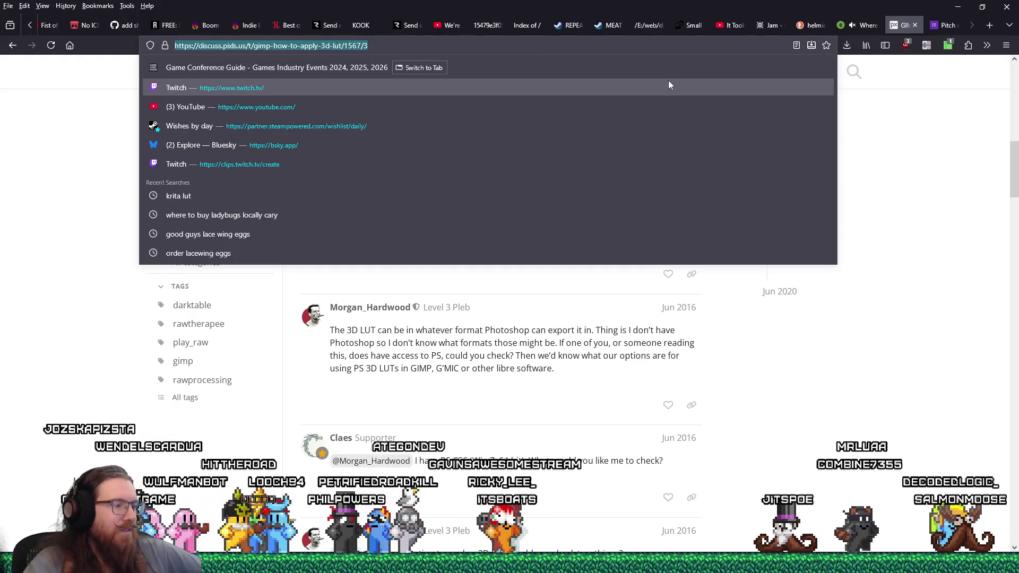
pyautogui.write('youtu')
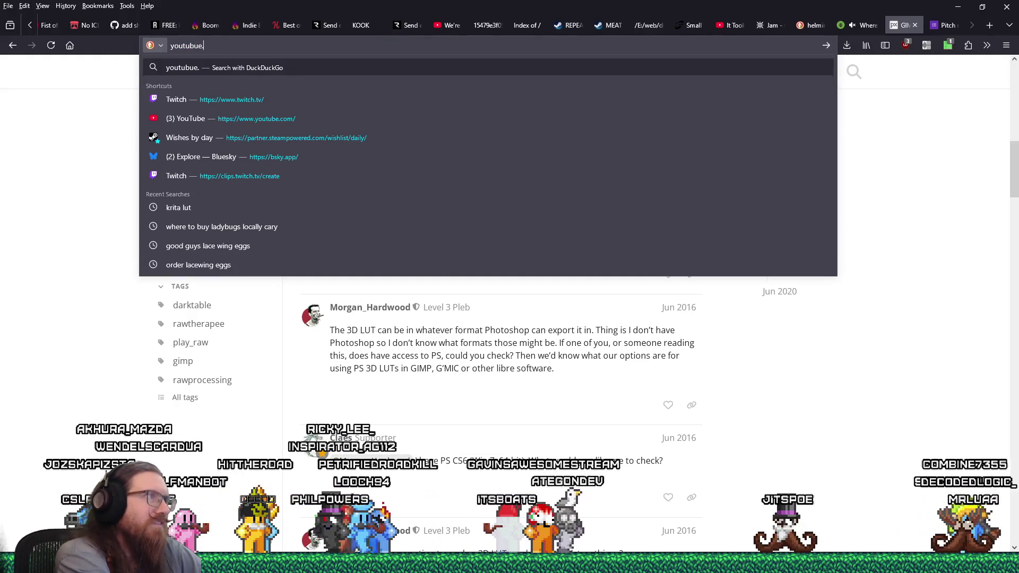
pyautogui.press('BackSpace')
pyautogui.press('BackSpace')
pyautogui.press('BackSpace')
pyautogui.write('e')
pyautogui.press('Return')
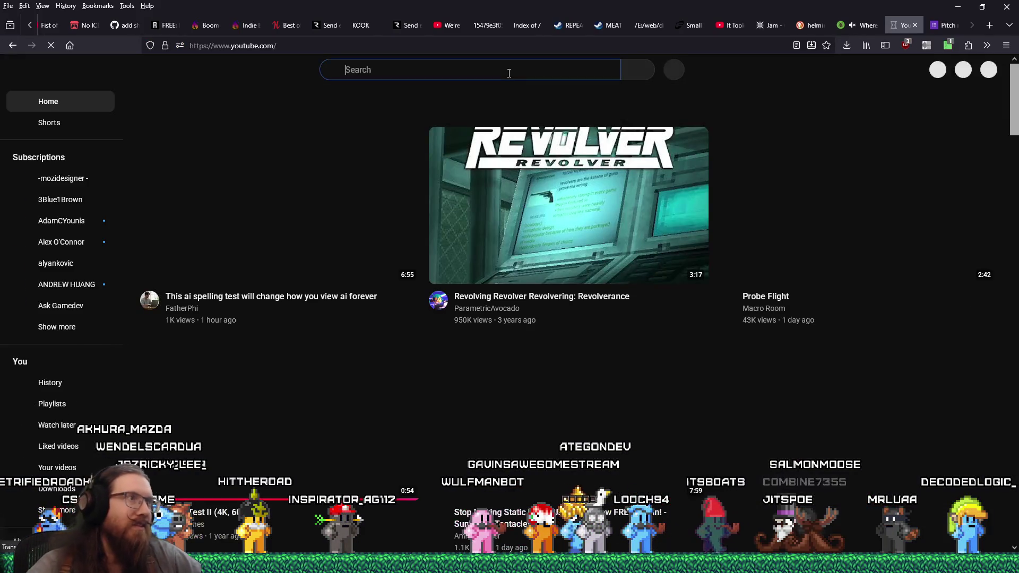
# Step: Search YouTube for gimp lut and scroll through the video results
pyautogui.click(509, 73)
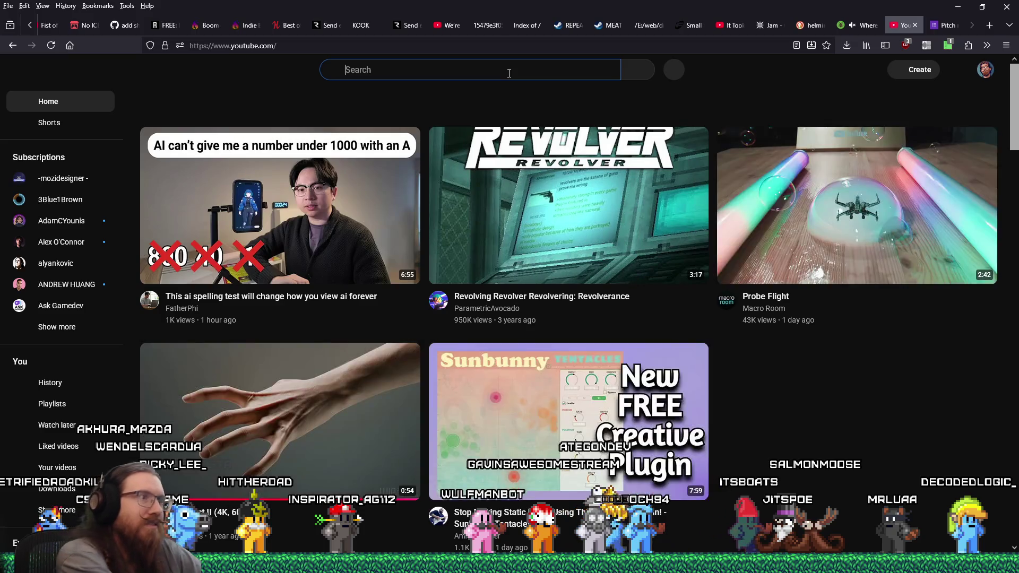
pyautogui.write('gimp lut')
pyautogui.press('Return')
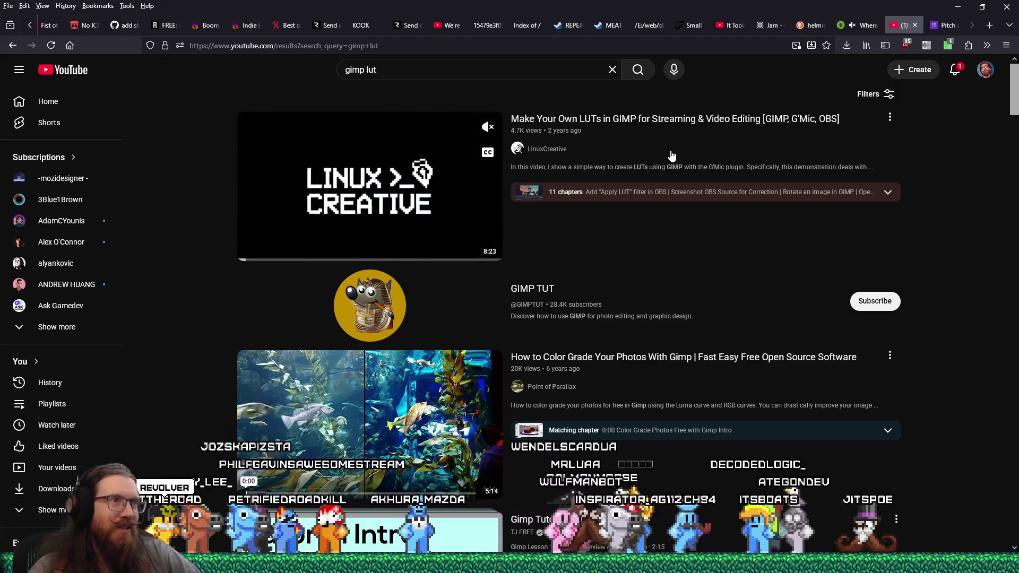
pyautogui.scroll(-4, 719, 220)
pyautogui.moveTo(720, 226)
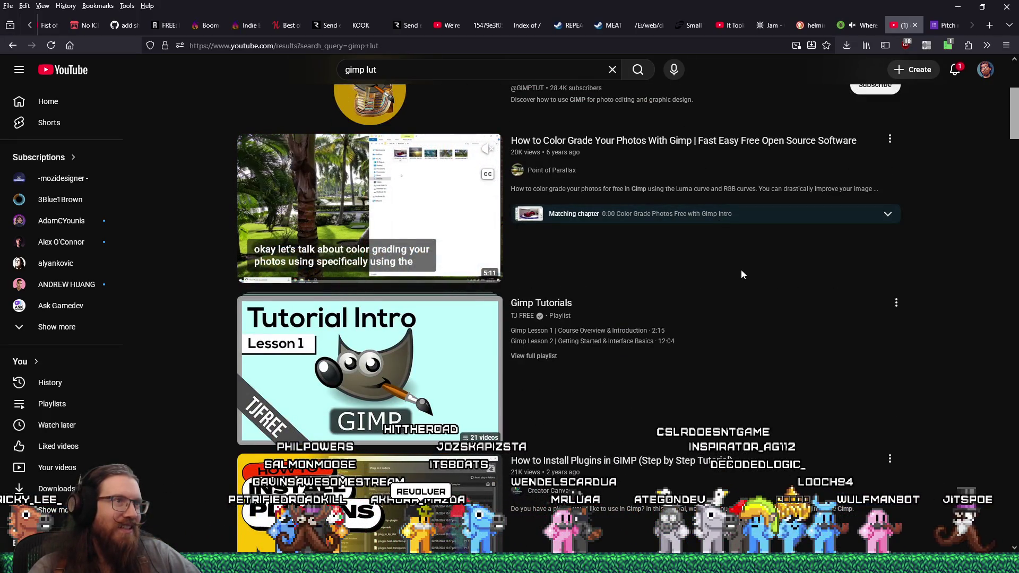
pyautogui.click(710, 151)
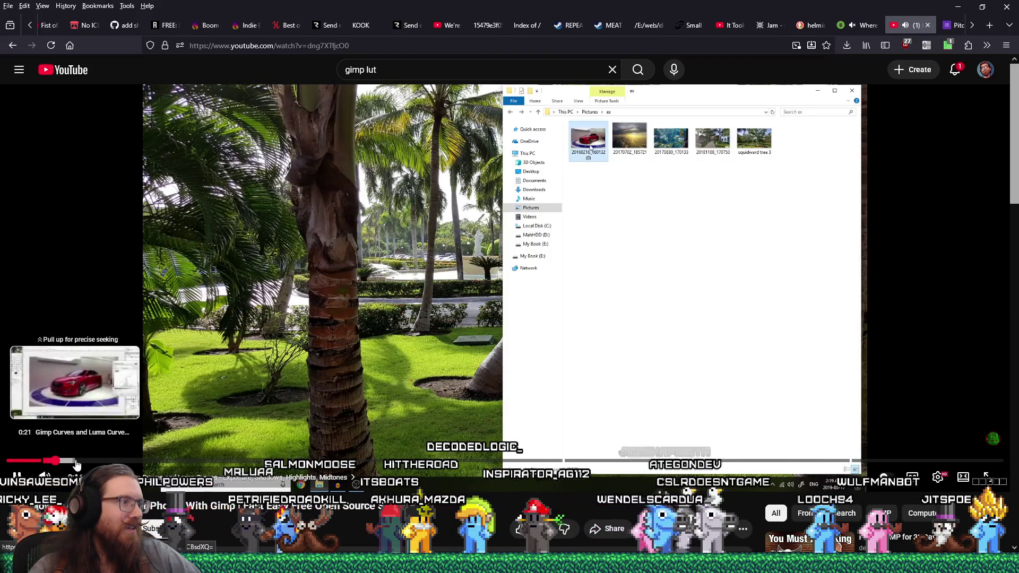
pyautogui.click(56, 461)
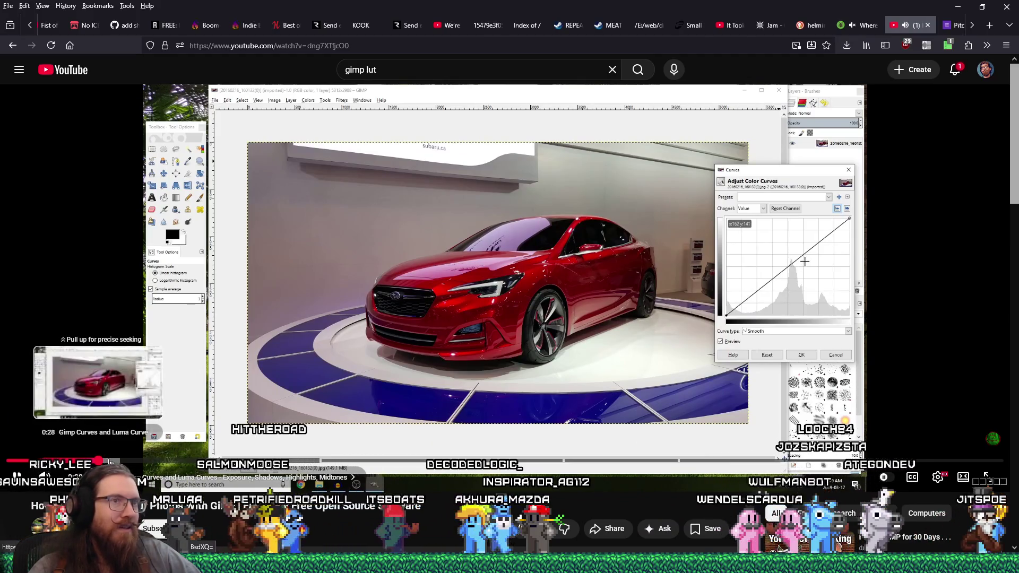
pyautogui.click(151, 462)
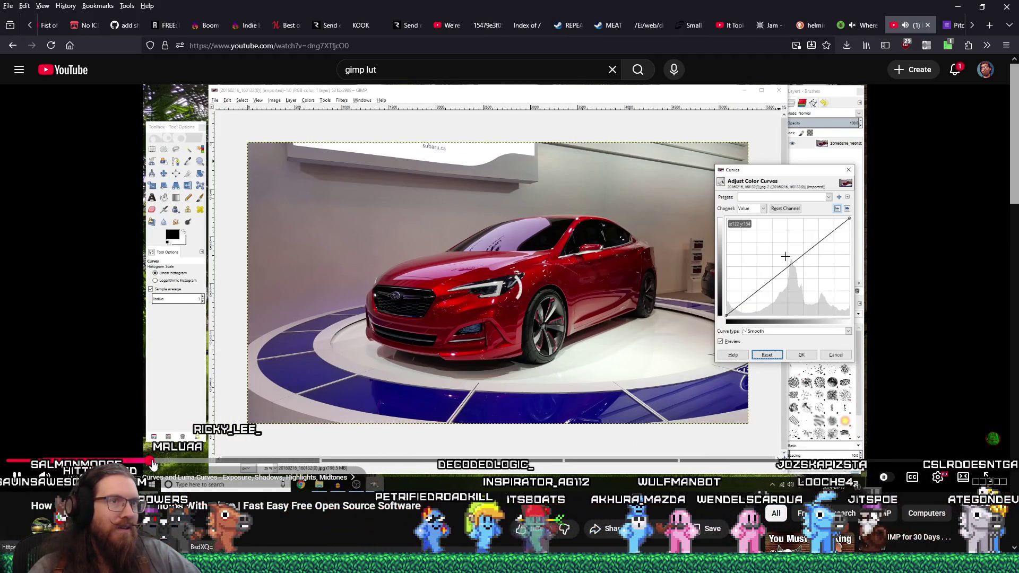
pyautogui.click(221, 462)
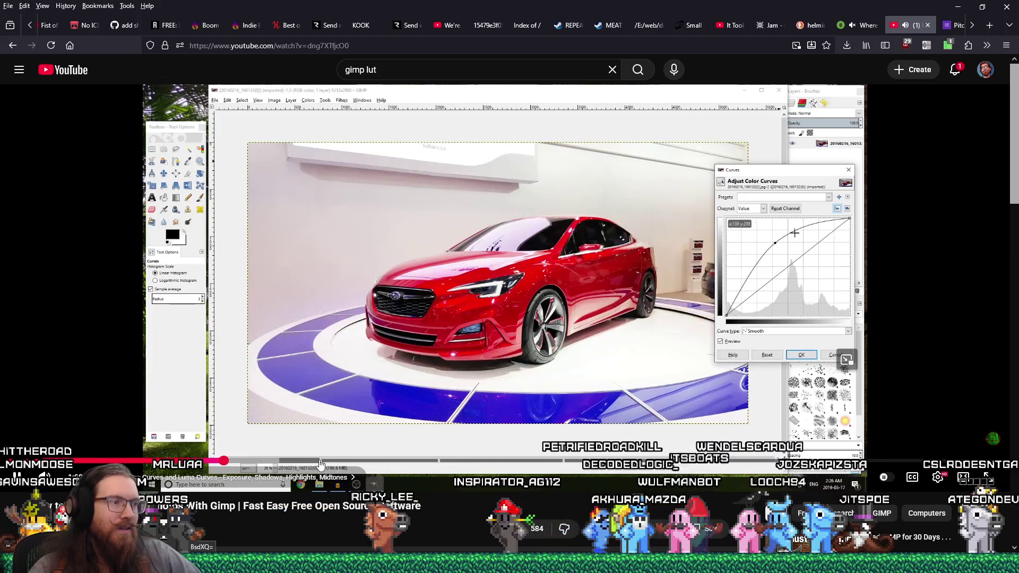
pyautogui.click(374, 462)
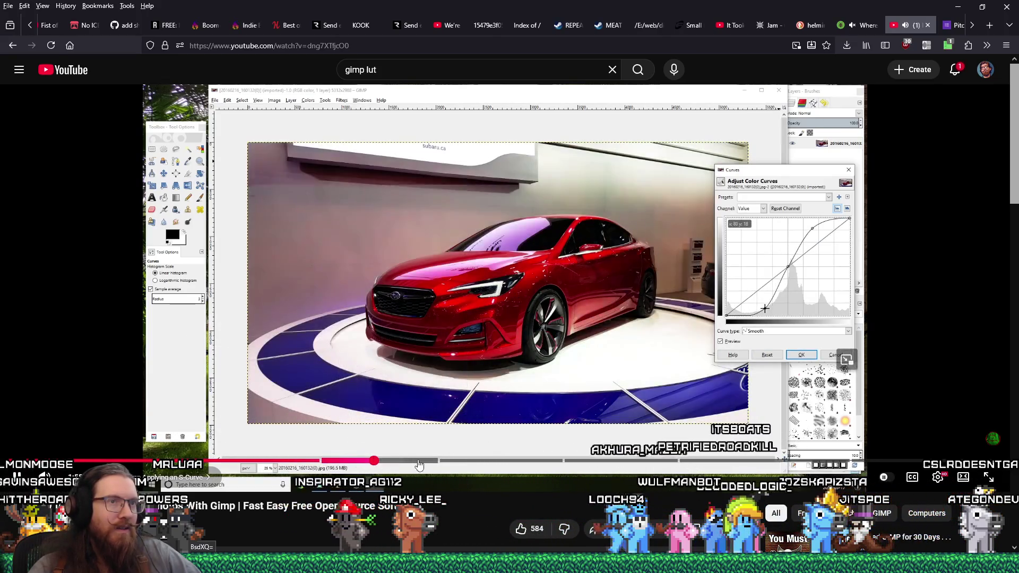
pyautogui.moveTo(463, 464); pyautogui.dragTo(769, 463)
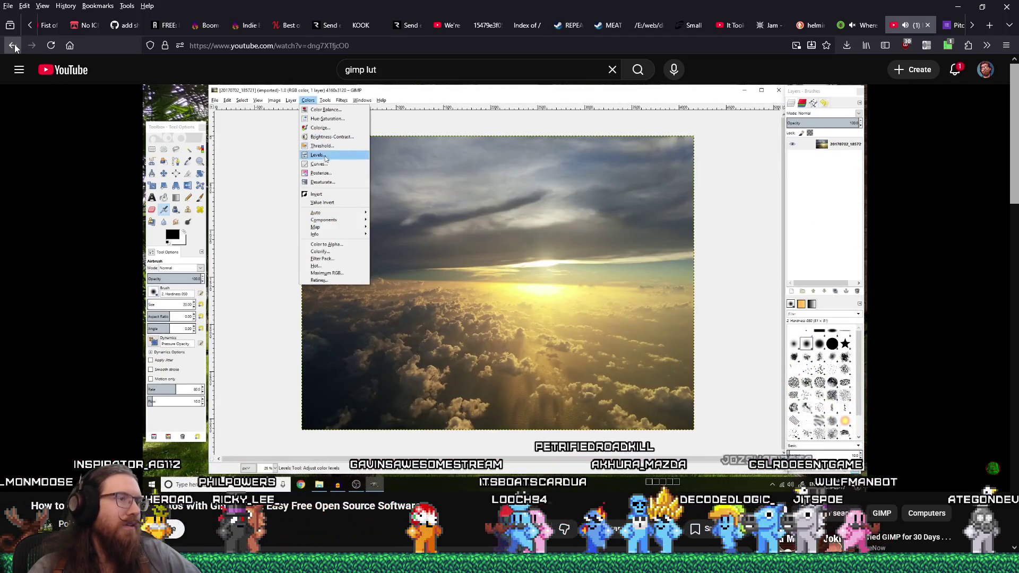
pyautogui.click(13, 45)
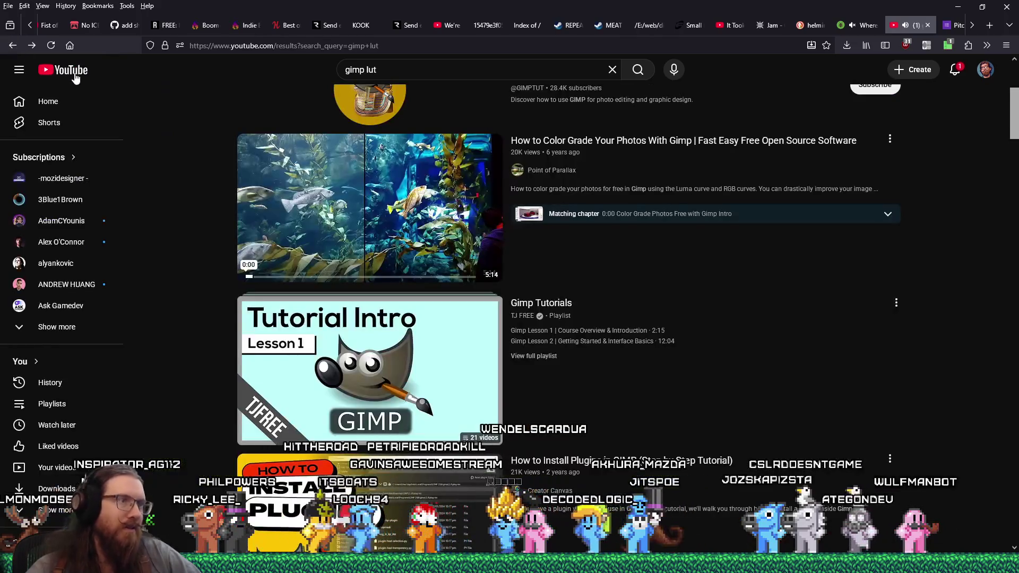
# Step: Open the 'How to Add LUTs in GIMP using GMIC Plugin' video from the results
pyautogui.scroll(-4, 697, 323)
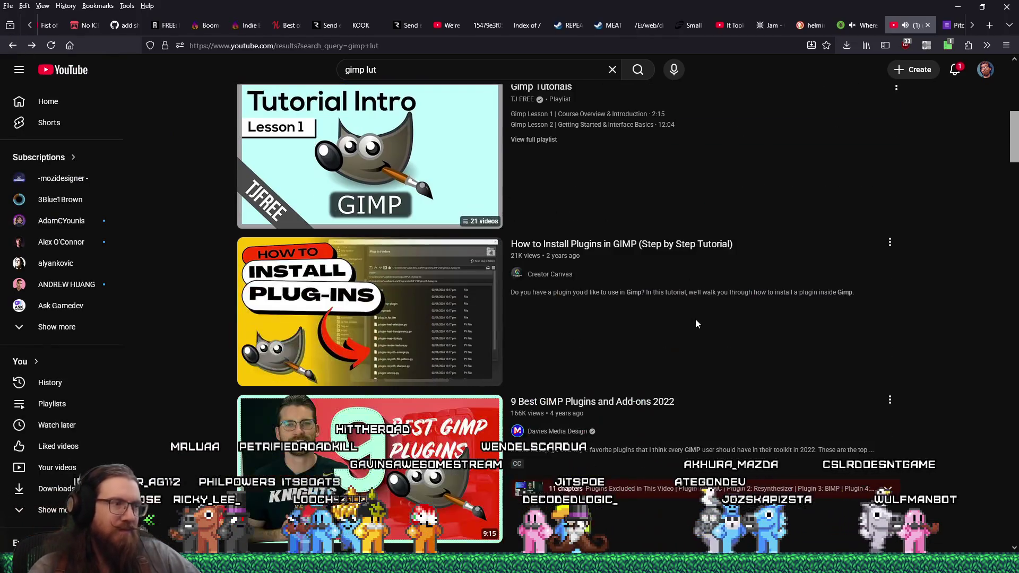
pyautogui.scroll(-6, 702, 346)
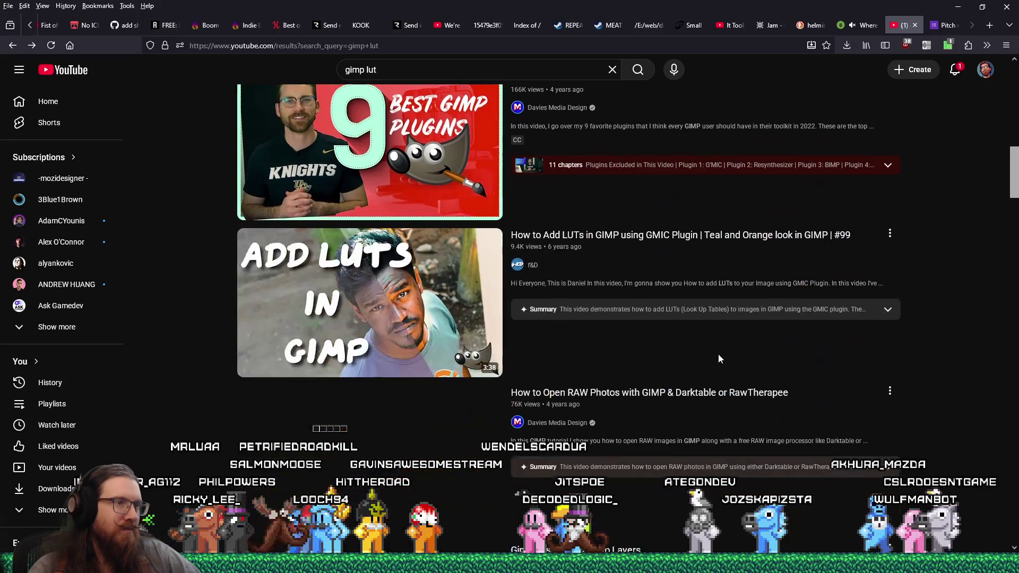
pyautogui.moveTo(720, 355)
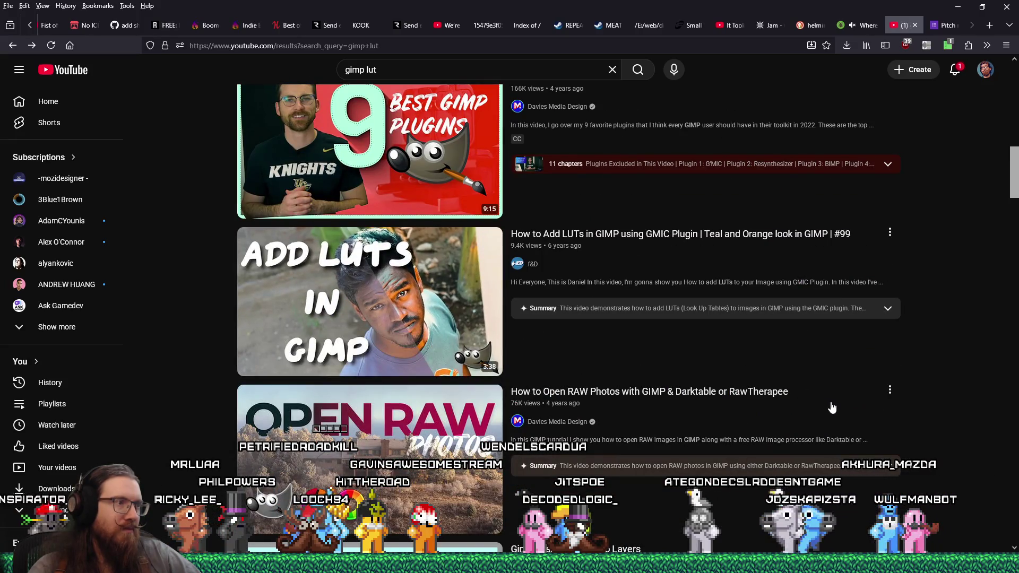
pyautogui.click(687, 237)
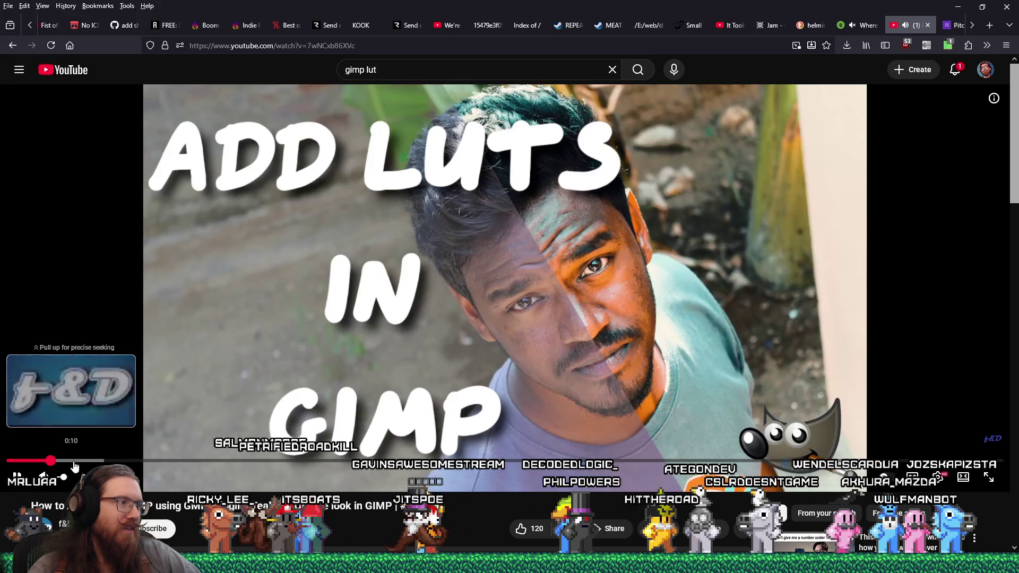
# Step: Skip ahead along the seek bar to the GIMP demonstration and resume playback
pyautogui.click(97, 460)
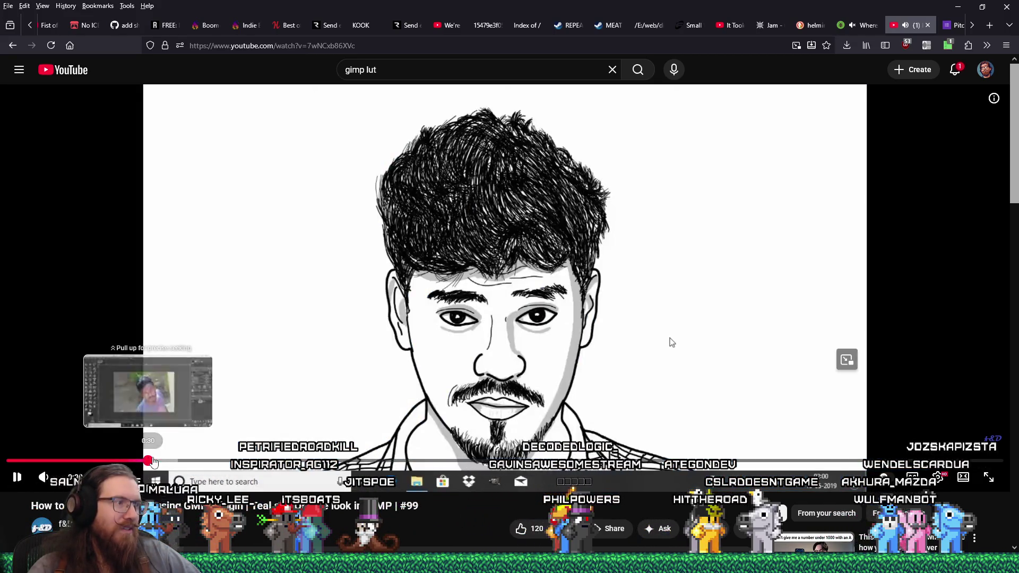
pyautogui.click(201, 461)
pyautogui.moveTo(201, 463); pyautogui.dragTo(252, 461)
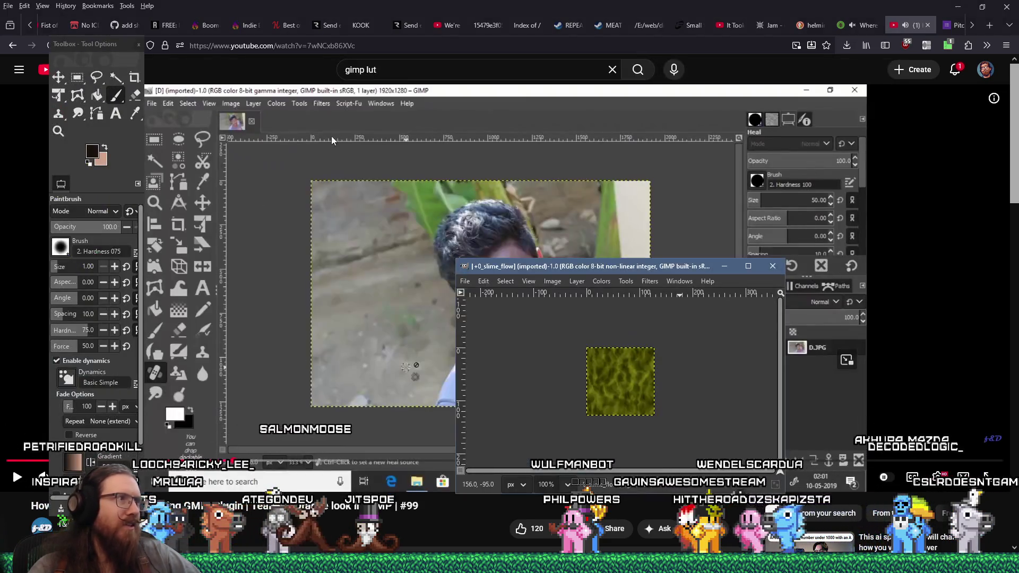
pyautogui.click(650, 281)
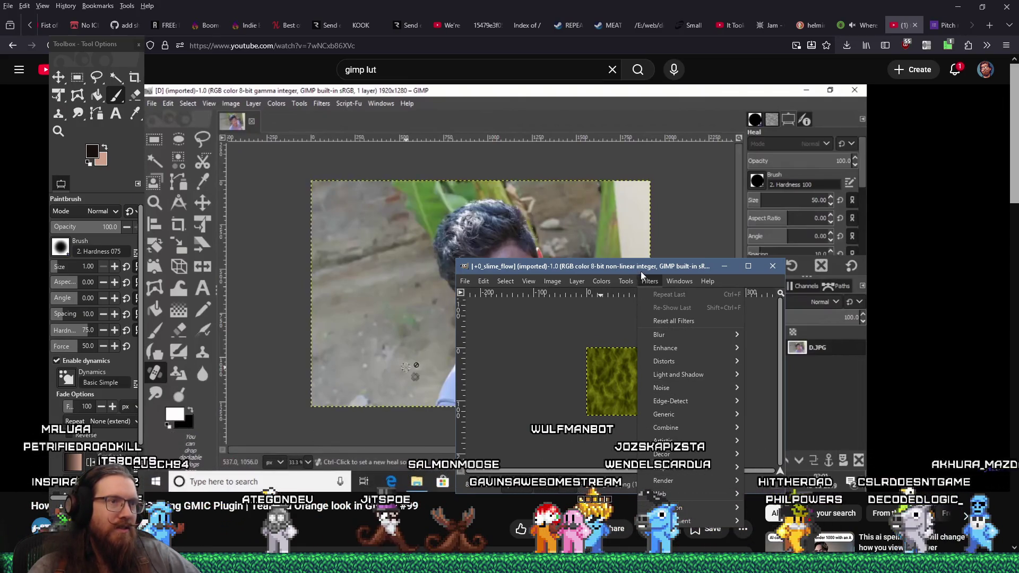
pyautogui.click(636, 277)
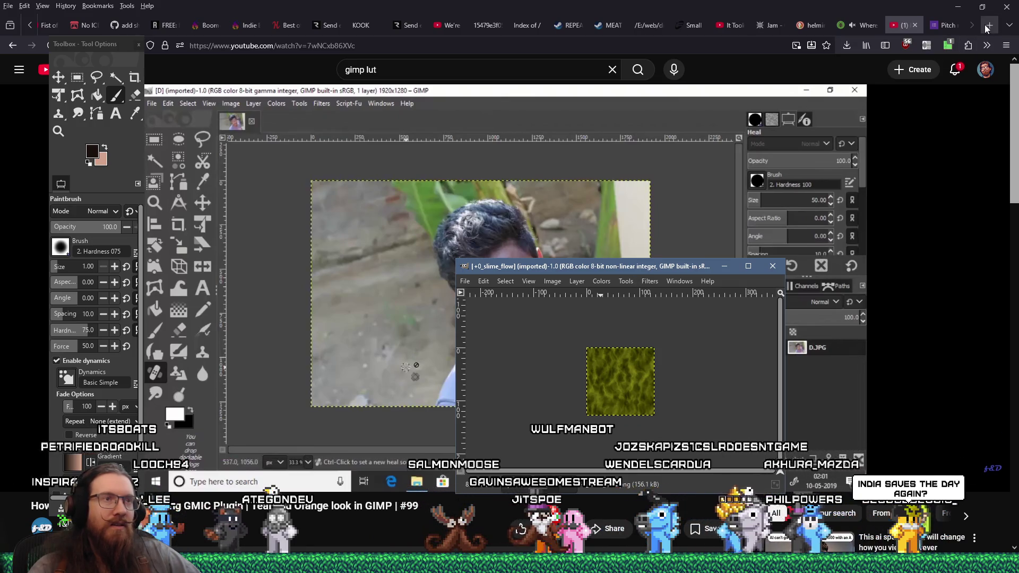
# Step: Search the web for 'gimp gmic plugin' in a new tab
pyautogui.click(986, 27)
pyautogui.write('gimp gmic plugin')
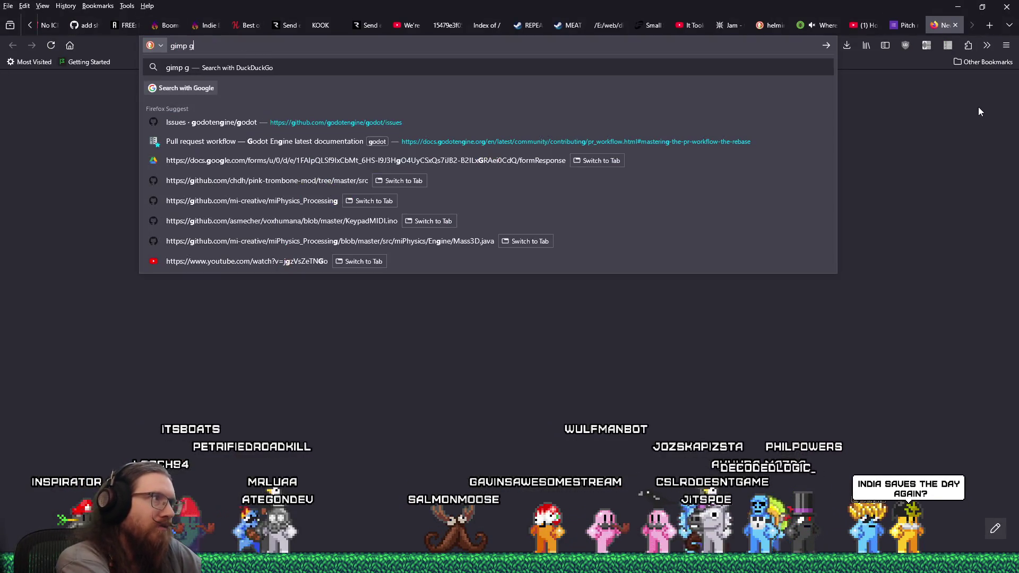
pyautogui.press('Return')
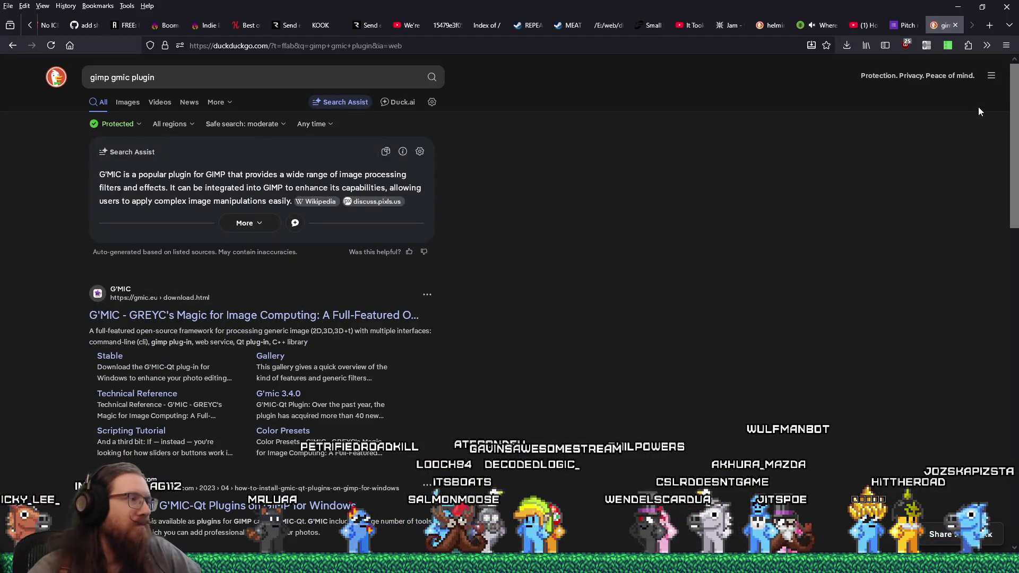
# Step: Open the gmic.eu download page and scroll to the G'MIC-Qt plug-in installers for GIMP
pyautogui.click(340, 321)
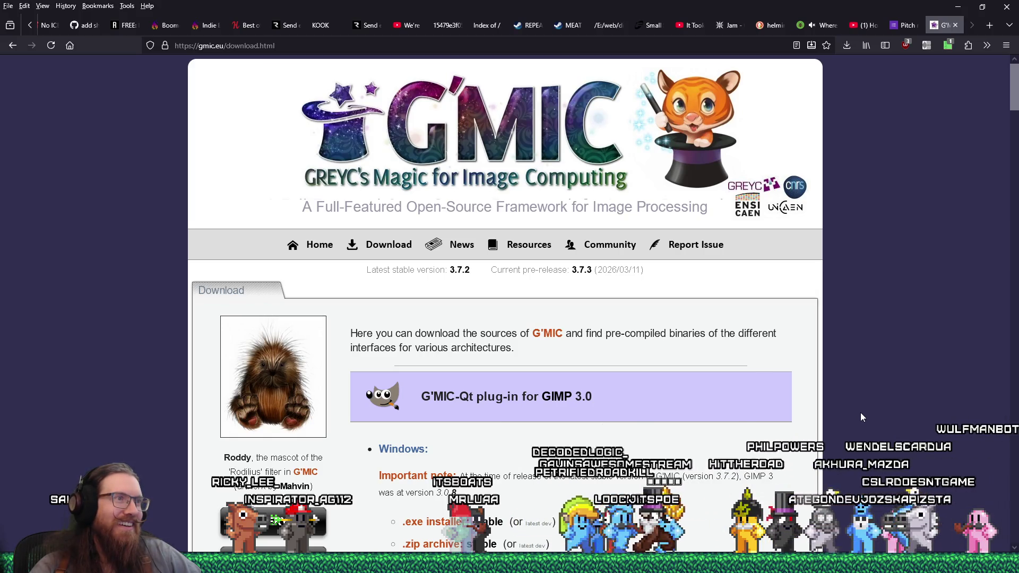
pyautogui.scroll(-3, 861, 413)
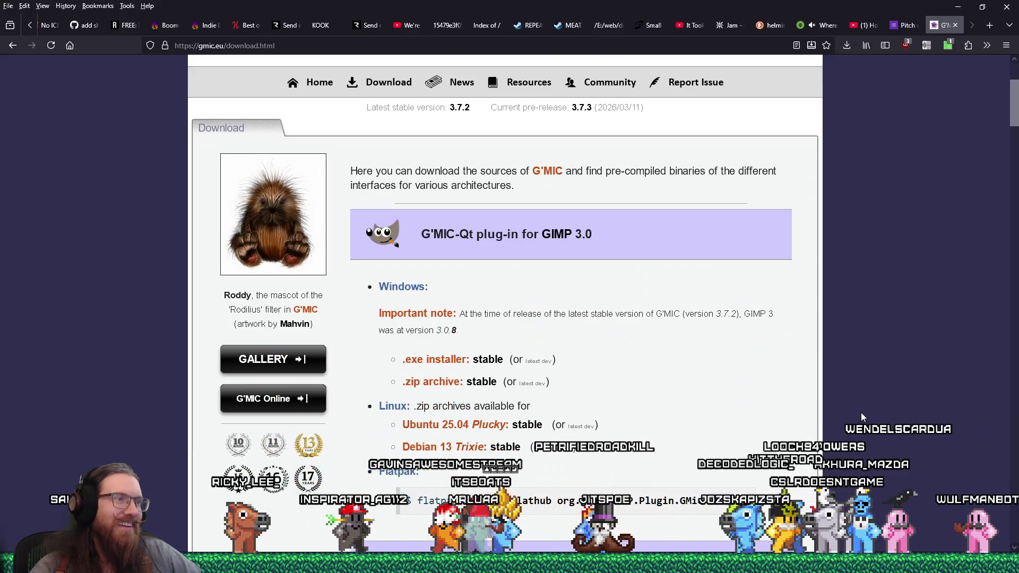
pyautogui.scroll(-1, 861, 413)
pyautogui.scroll(-13, 861, 414)
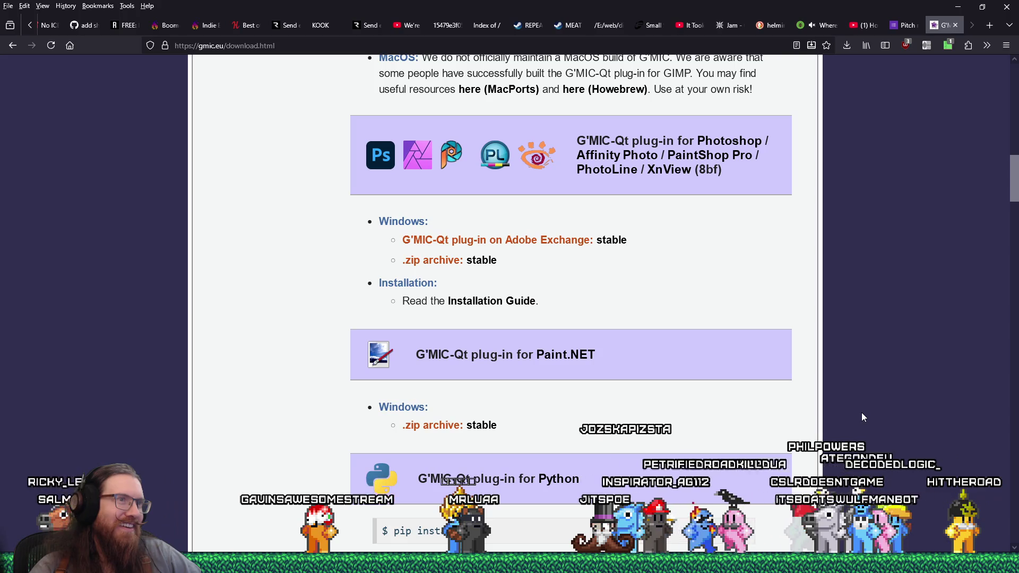
pyautogui.scroll(20, 862, 412)
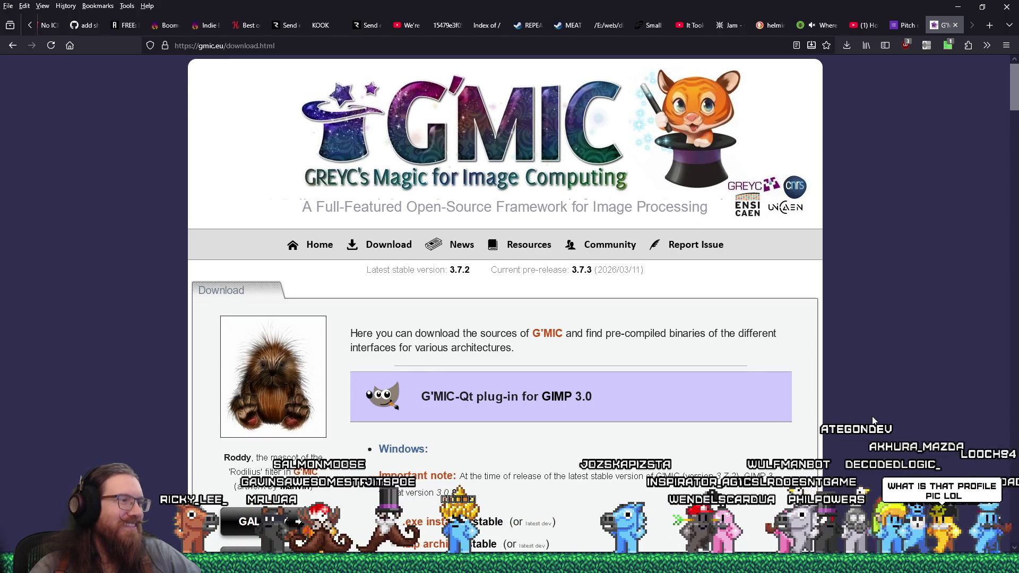
pyautogui.scroll(-10, 873, 419)
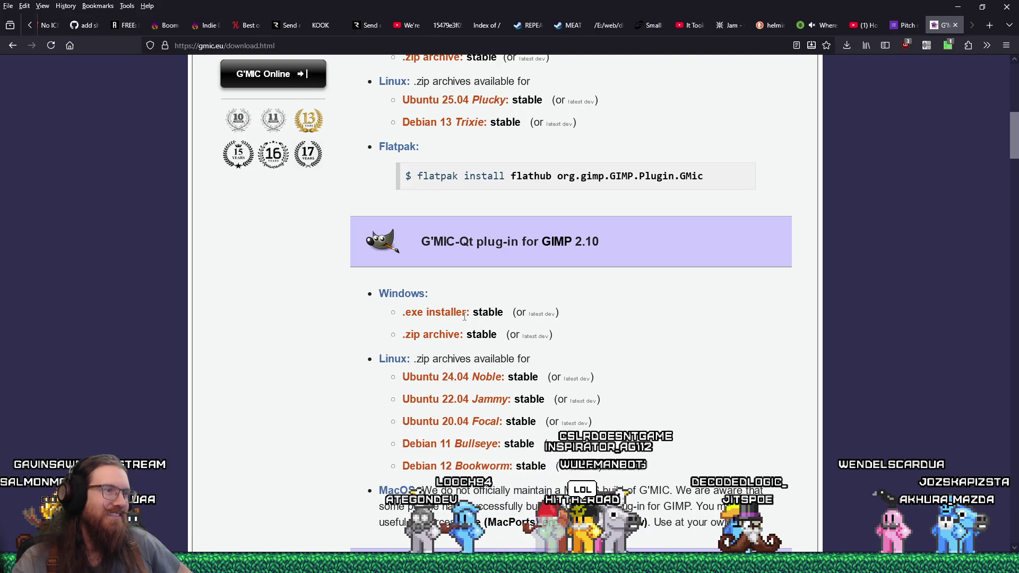
# Step: Start downloading the GIMP 2.10 installer and browse to E:\downloads\Apps\Graphics Editing\GIMP
pyautogui.click(494, 315)
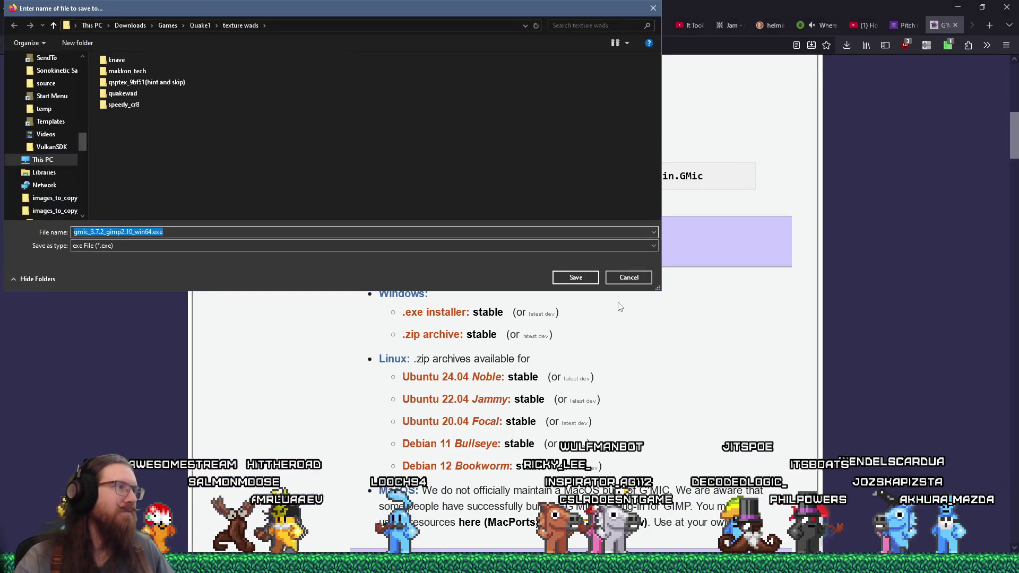
pyautogui.write('e:\\')
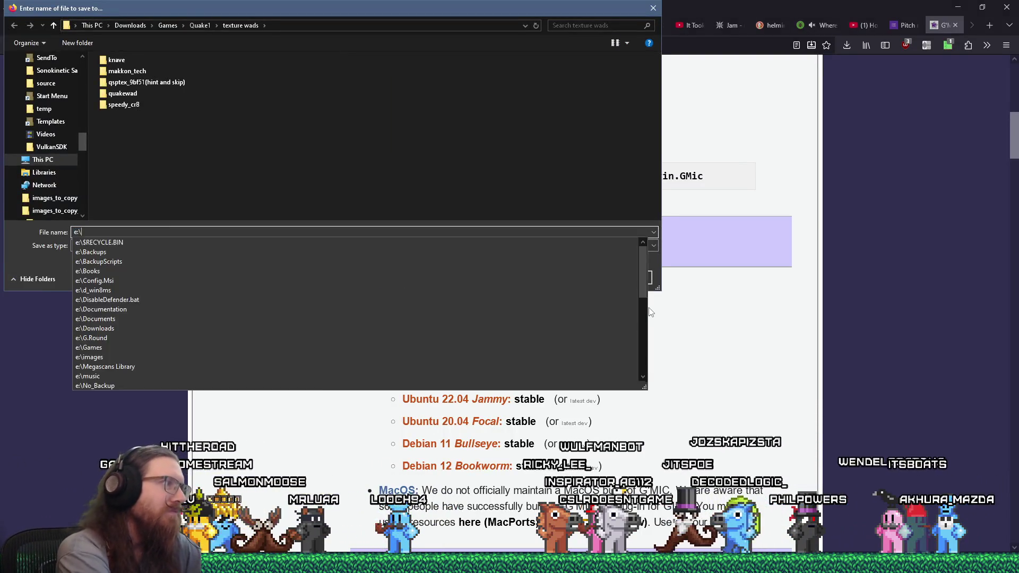
pyautogui.write('downloads\\apps\\')
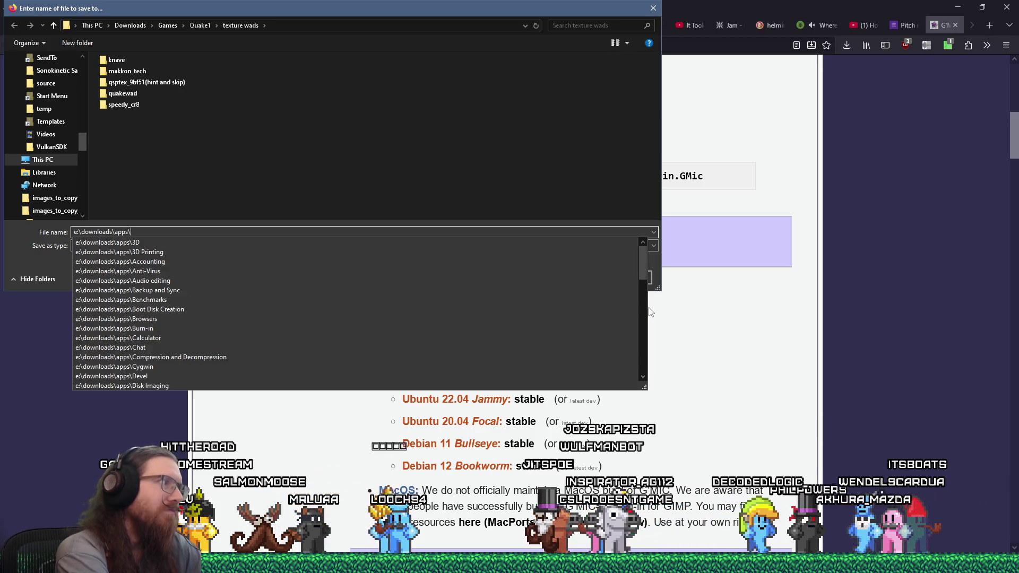
pyautogui.write('image')
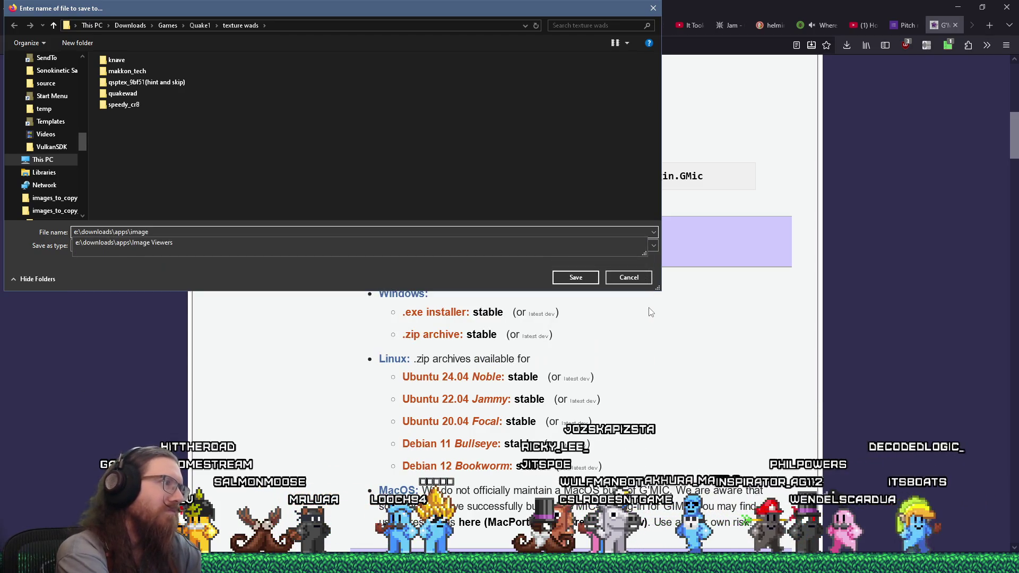
pyautogui.press('BackSpace')
pyautogui.press('BackSpace')
pyautogui.press('BackSpace')
pyautogui.write('gra')
pyautogui.press('Down')
pyautogui.write('\\gimp\\')
pyautogui.press('Return')
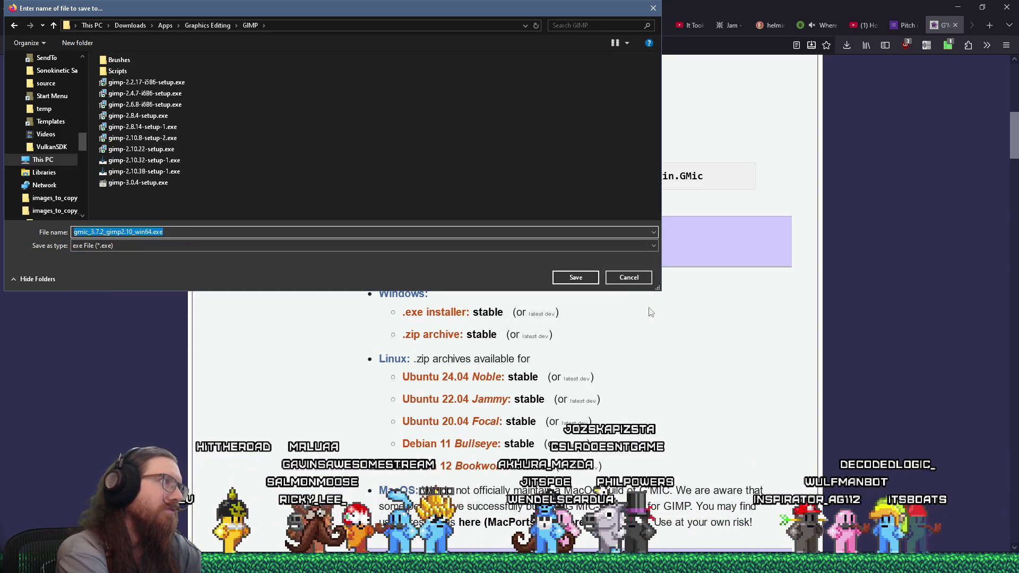
# Step: Create a new plugins folder inside the GIMP folder and enter it
pyautogui.click(334, 164)
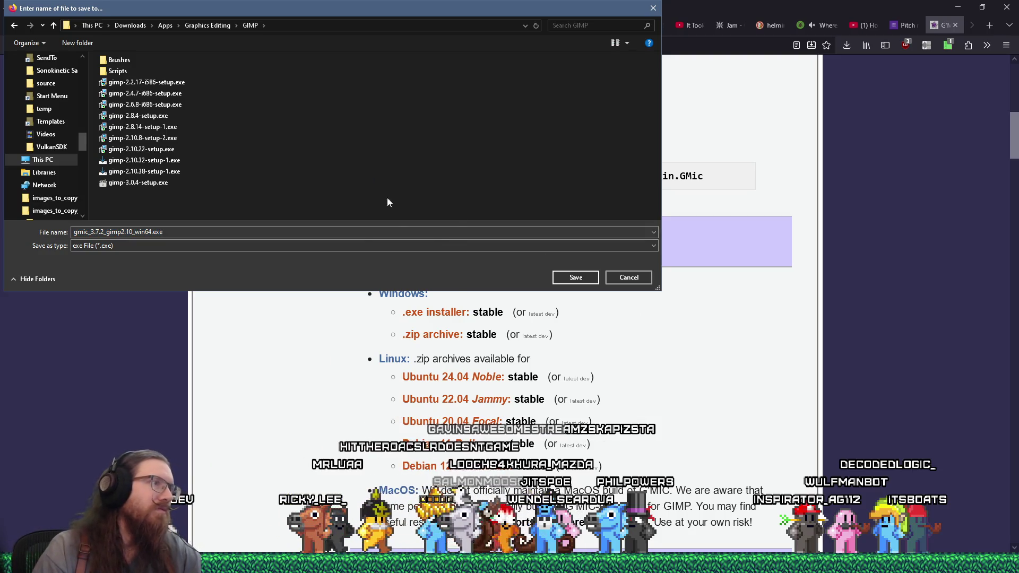
pyautogui.rightClick(334, 164)
pyautogui.moveTo(396, 377)
pyautogui.click(509, 381)
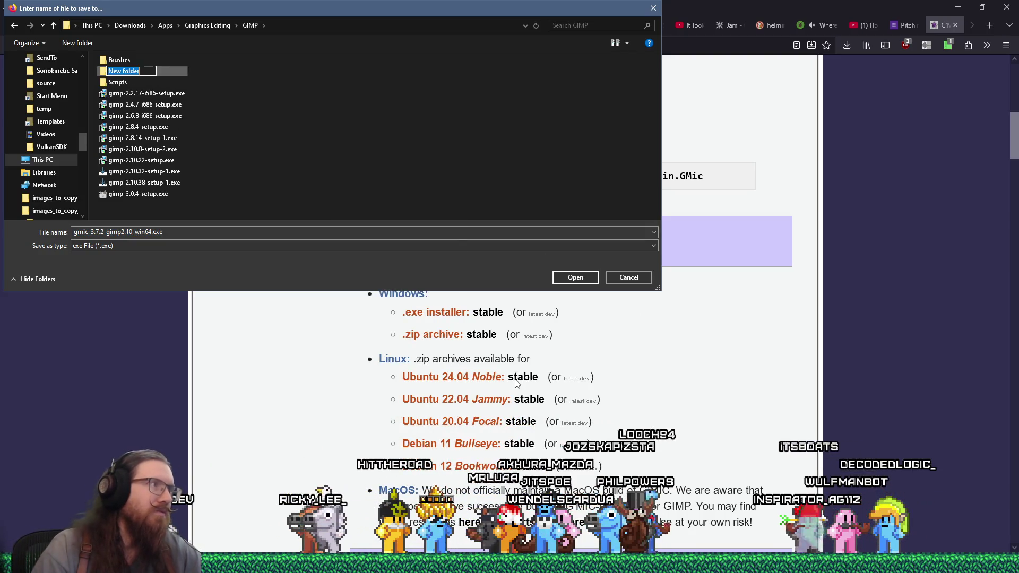
pyautogui.write('plugins')
pyautogui.press('Return')
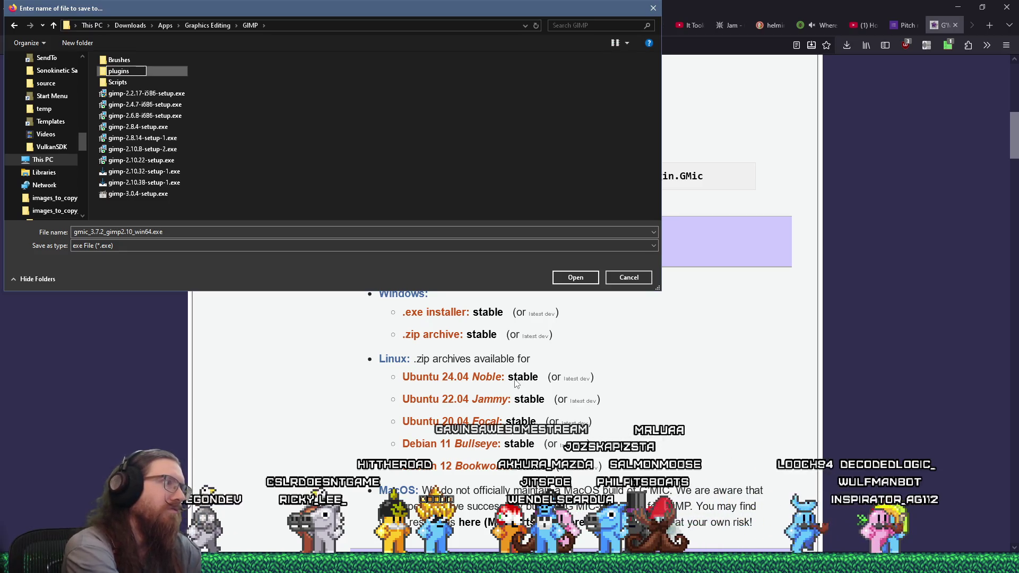
pyautogui.press('Return')
# Step: Create a gmic subfolder in plugins and save the installer there
pyautogui.rightClick(150, 134)
pyautogui.moveTo(189, 346)
pyautogui.click(346, 352)
pyautogui.write('gmic')
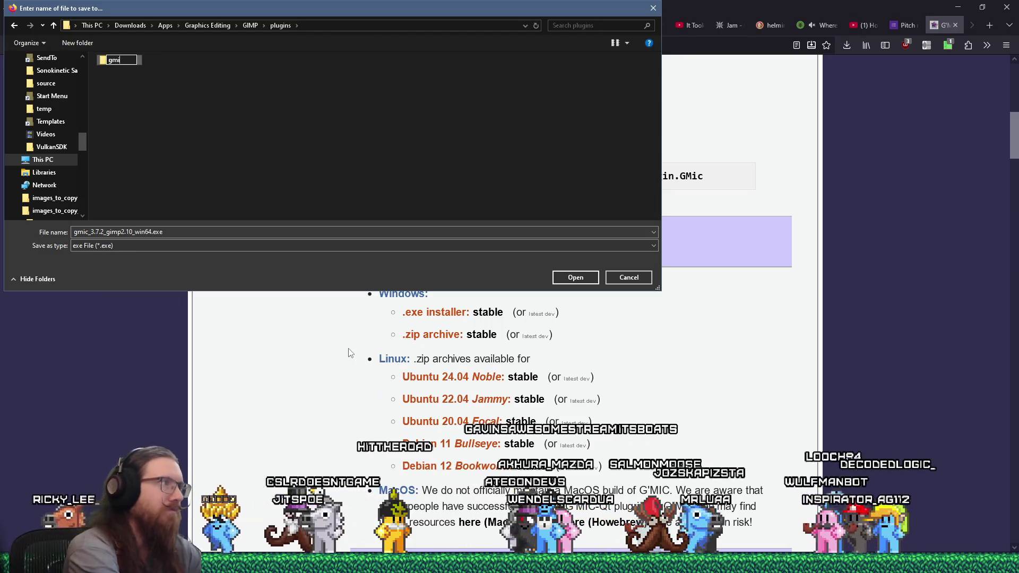
pyautogui.press('Return')
pyautogui.press('Return')
pyautogui.click(576, 278)
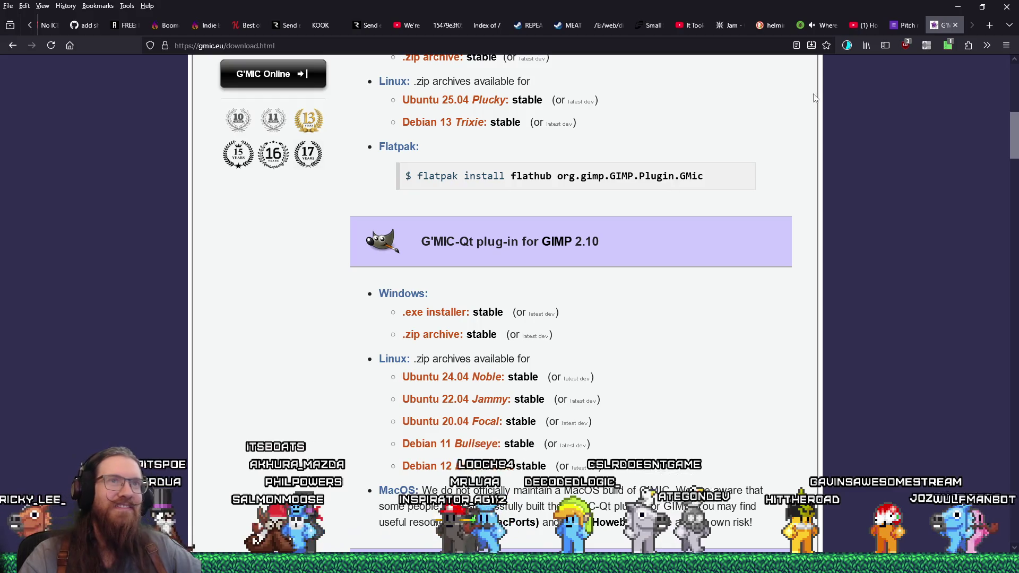
pyautogui.click(847, 46)
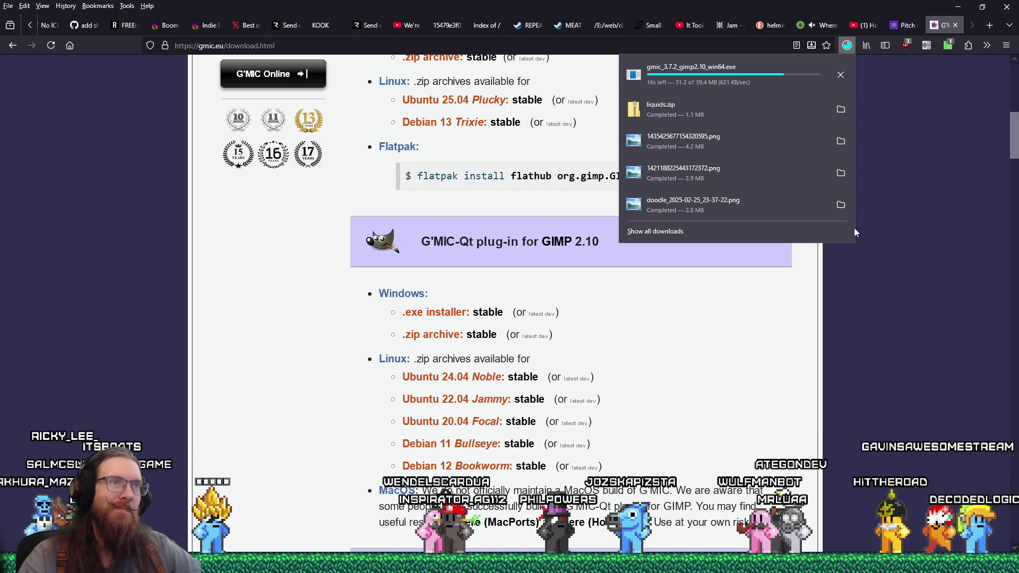
pyautogui.click(880, 245)
pyautogui.moveTo(1013, 142)
pyautogui.mouseDown()
pyautogui.moveTo(1017, 285)
pyautogui.moveTo(1015, 94)
pyautogui.moveTo(1009, 161)
pyautogui.mouseUp()
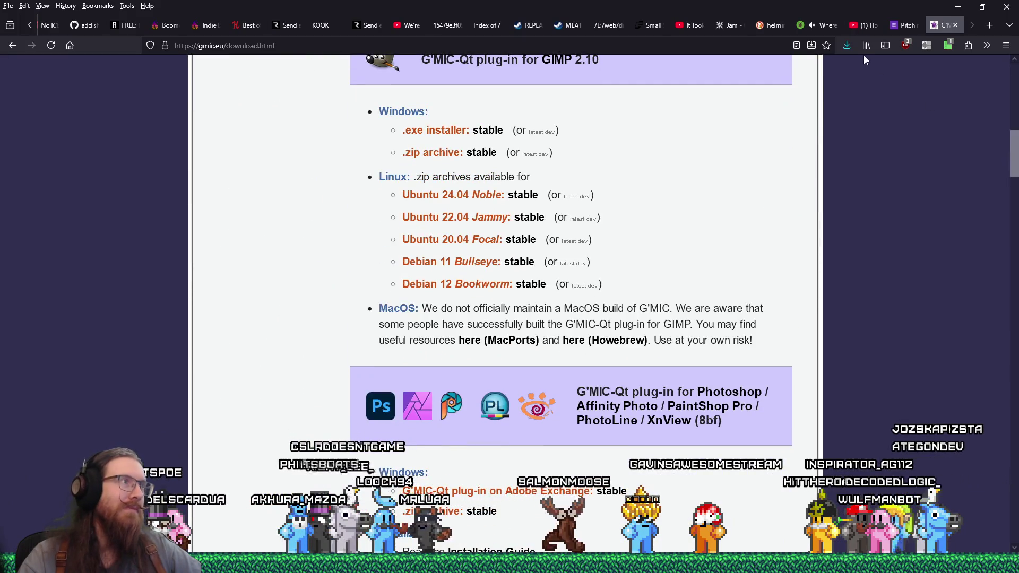
# Step: Confirm the installer finished downloading and launch the downloaded G'MIC-Qt installer
pyautogui.click(843, 48)
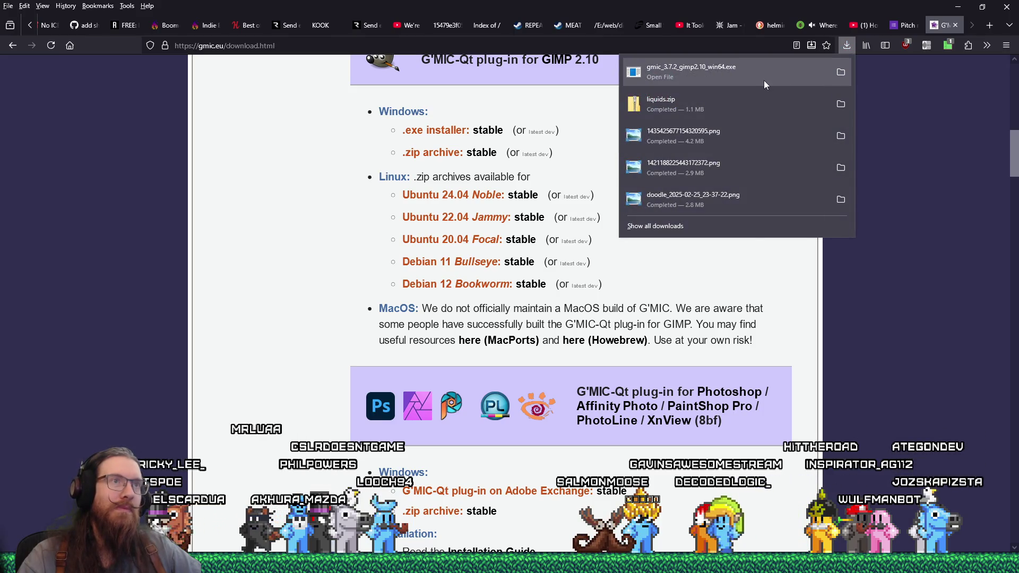
pyautogui.click(916, 284)
pyautogui.click(21, 46)
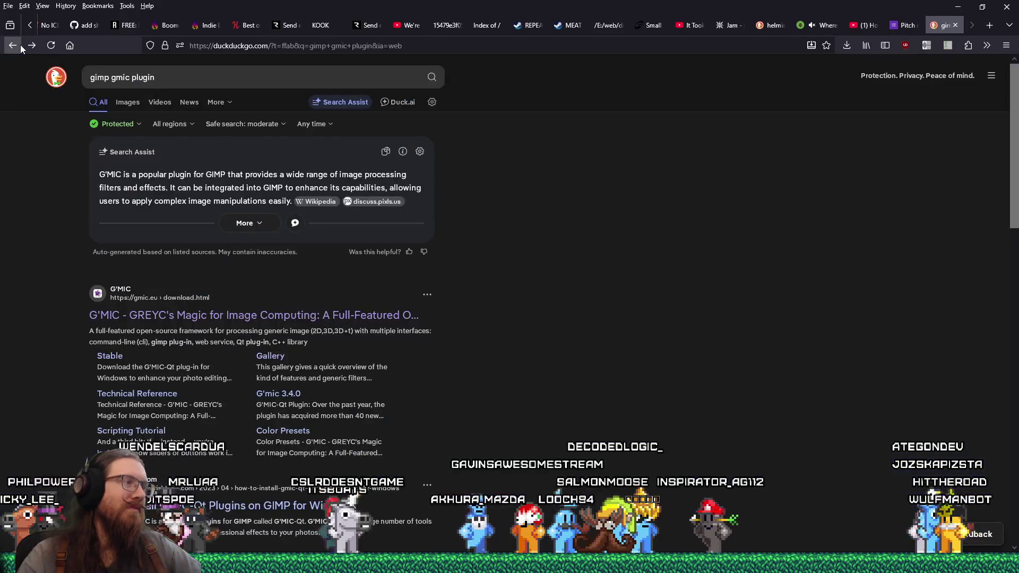
pyautogui.scroll(-3, 75, 255)
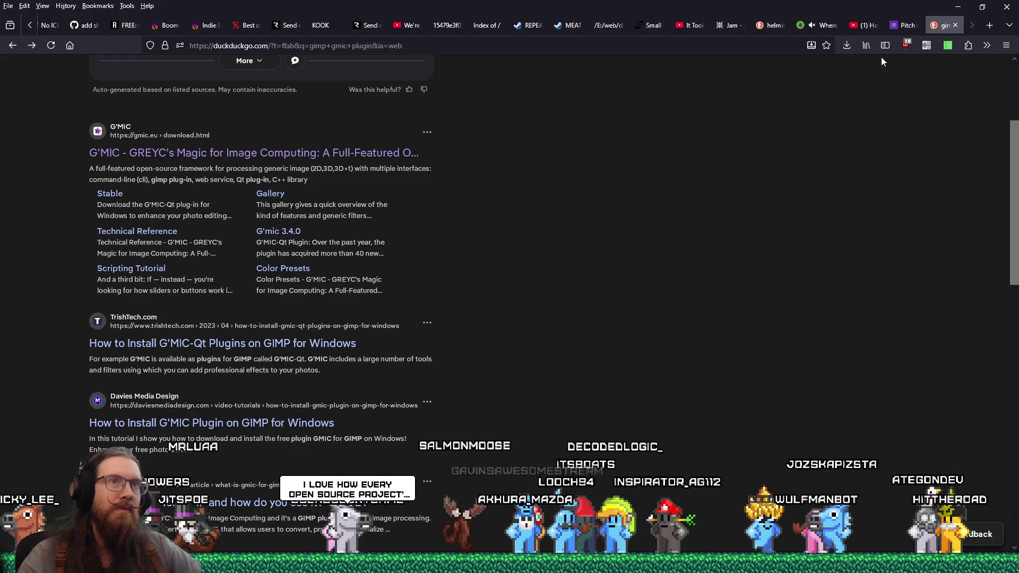
pyautogui.click(848, 46)
pyautogui.click(849, 46)
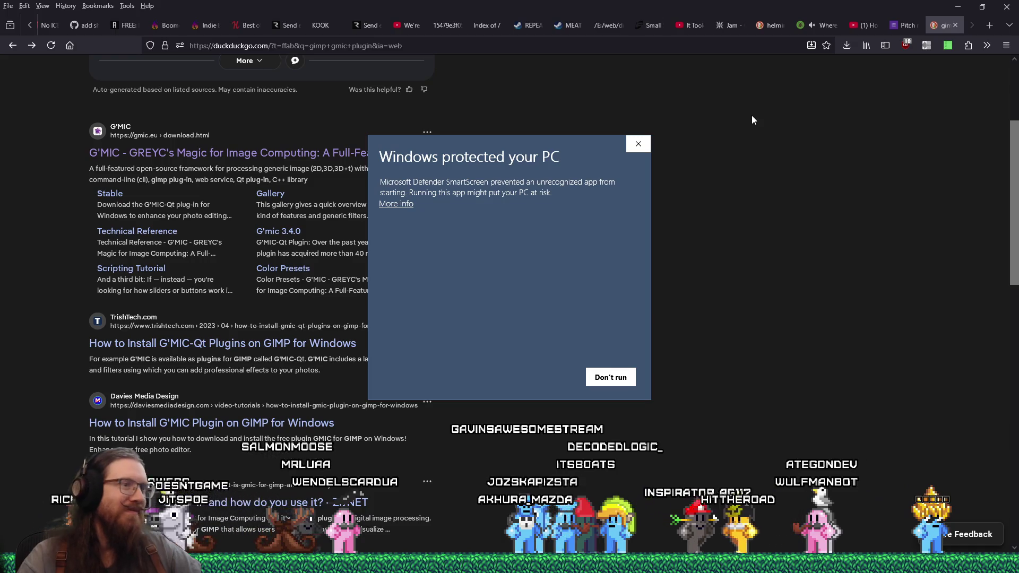
# Step: Run the installer past the security warning, confirm the language and accept the licence
pyautogui.click(397, 204)
pyautogui.click(554, 375)
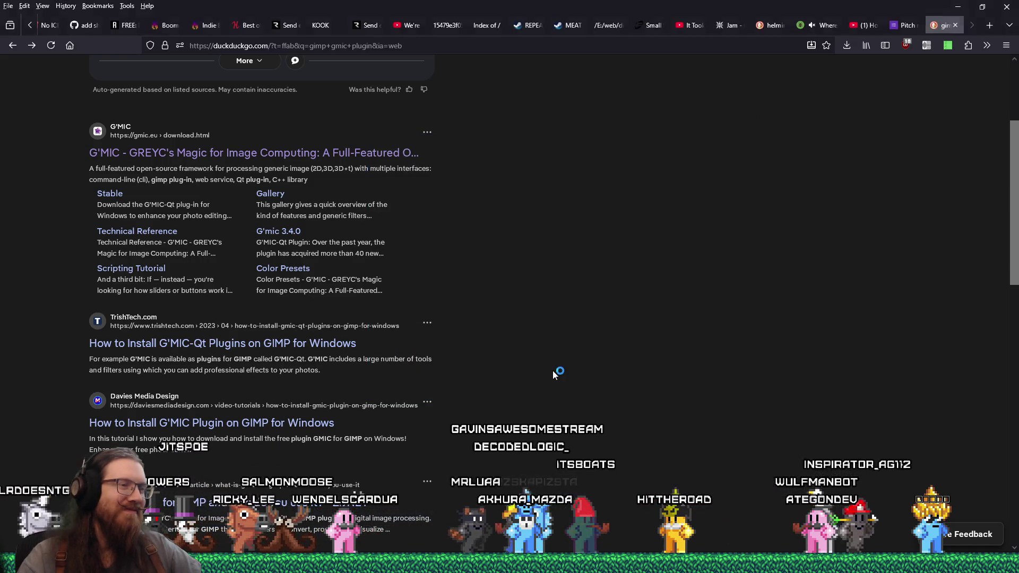
pyautogui.click(535, 310)
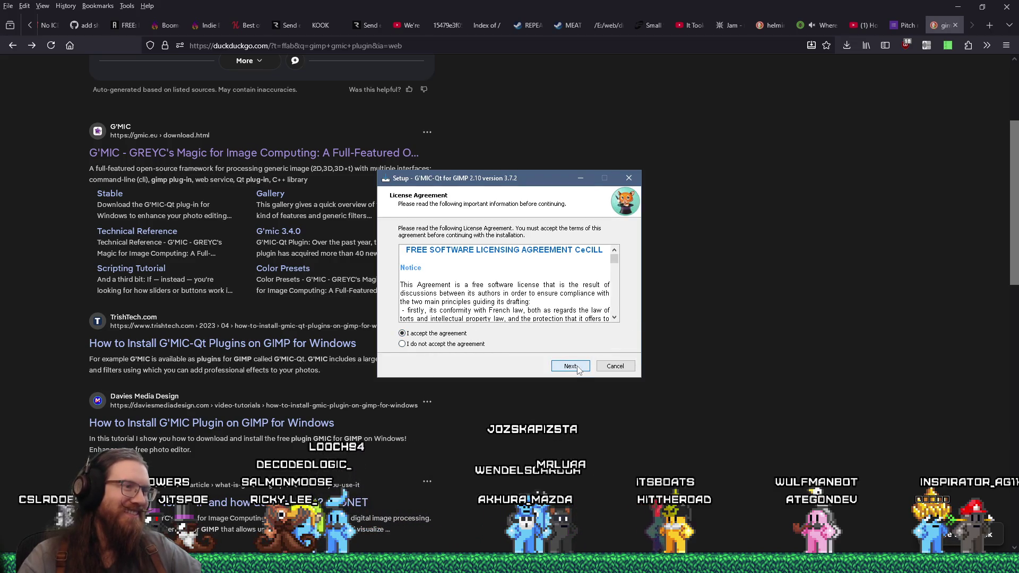
pyautogui.click(579, 370)
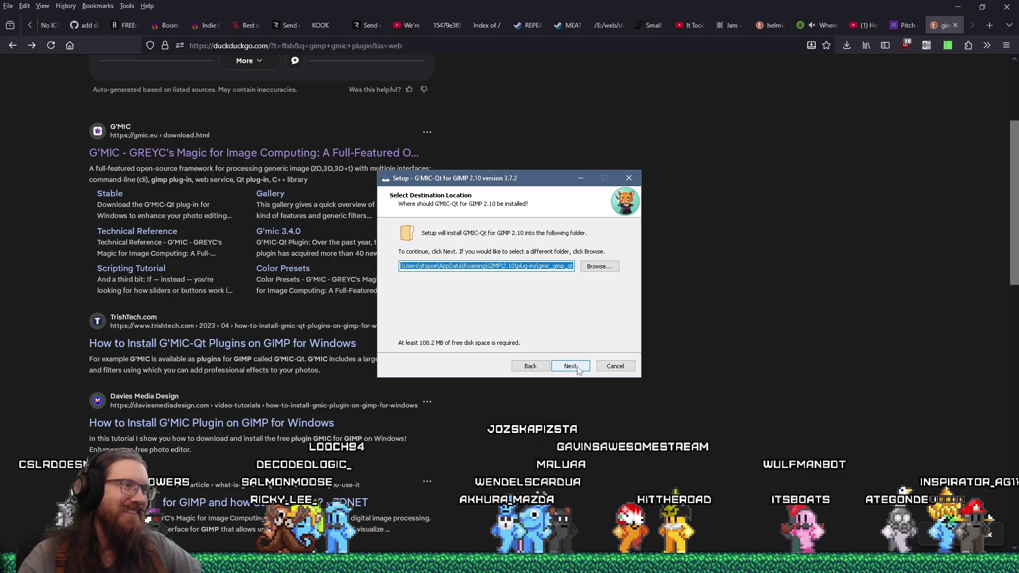
# Step: Install into the GIMP 2.10 plug-ins folder, finish setup, and close the new GIMP window
pyautogui.moveTo(552, 266)
pyautogui.mouseDown()
pyautogui.moveTo(295, 268)
pyautogui.moveTo(584, 270)
pyautogui.mouseUp()
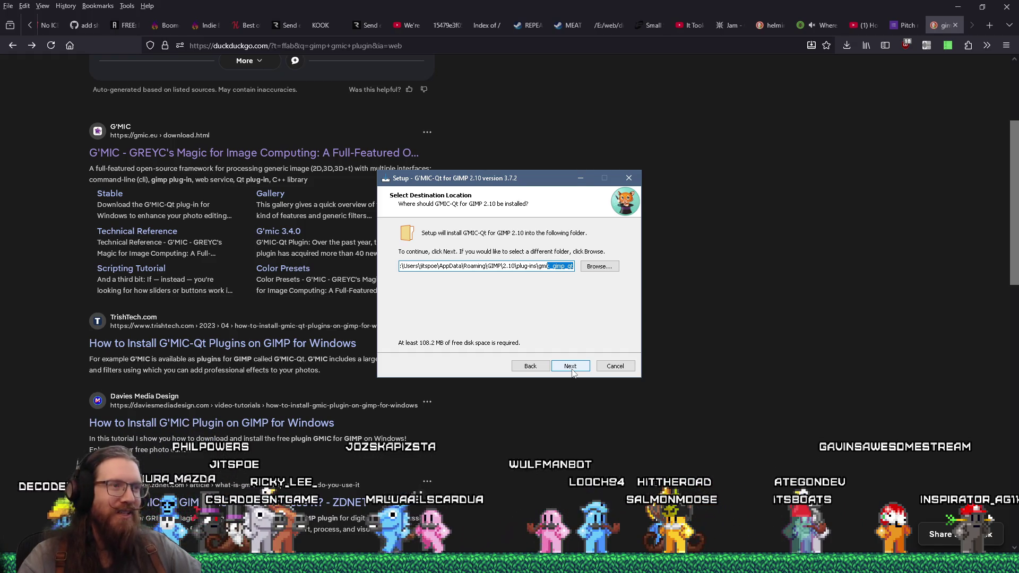
pyautogui.click(573, 372)
pyautogui.click(572, 372)
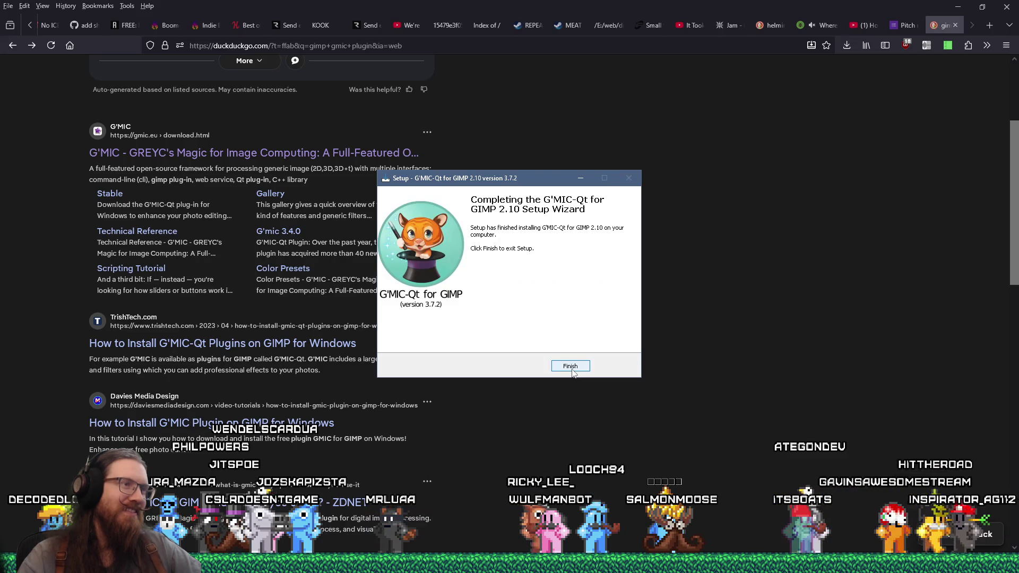
pyautogui.click(573, 369)
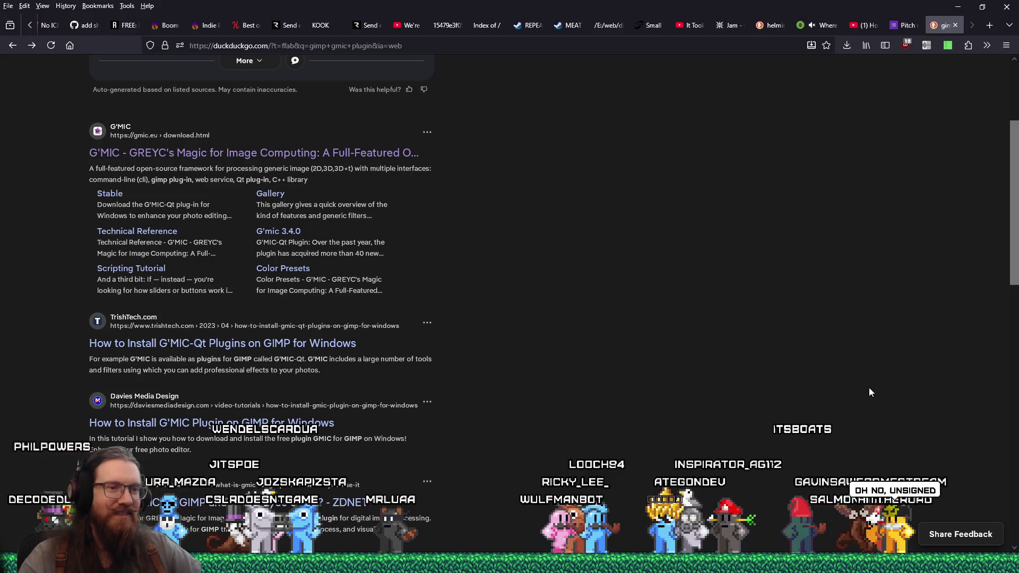
pyautogui.click(774, 267)
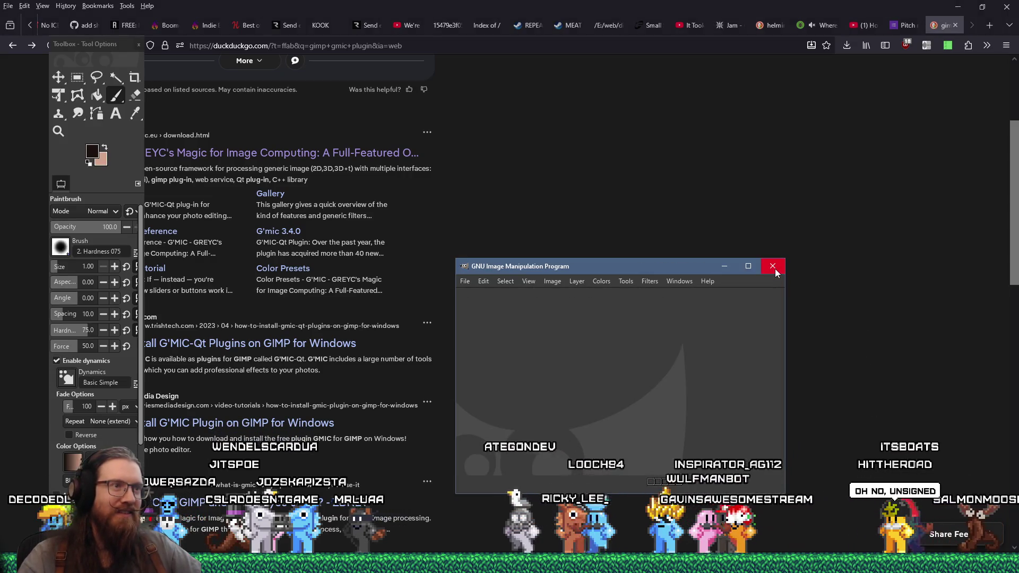
# Step: Quit GIMP, relaunch GIMP 3.0.4 and open the recent image +0_slime_flow.png
pyautogui.click(774, 267)
pyautogui.press('super')
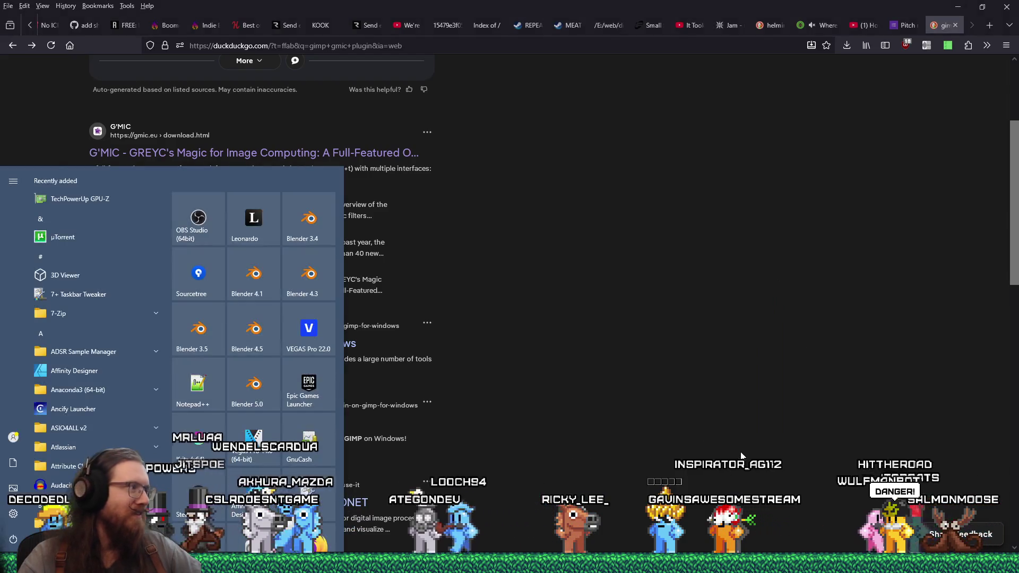
pyautogui.write('gimp')
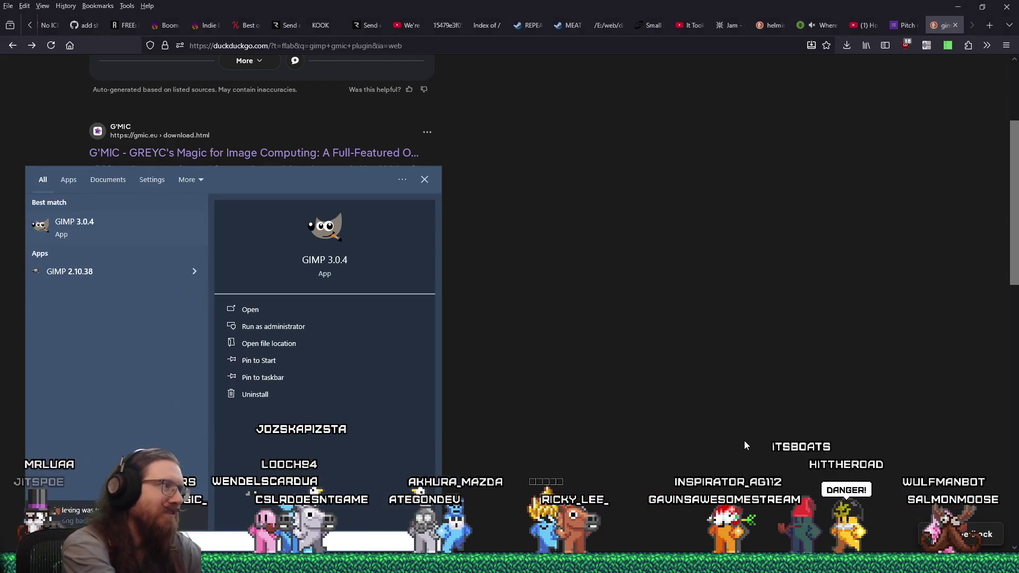
pyautogui.click(160, 270)
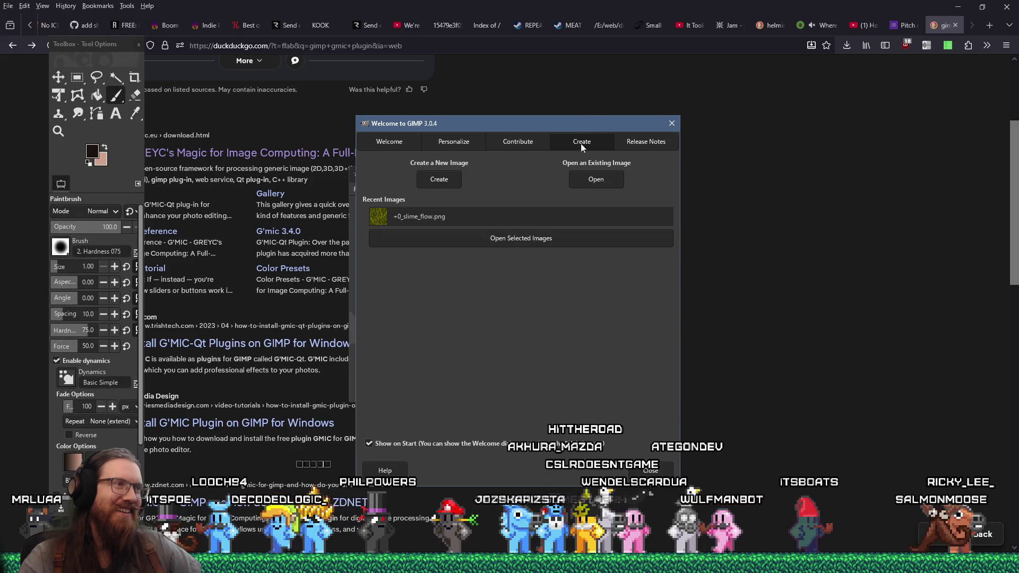
pyautogui.doubleClick(482, 223)
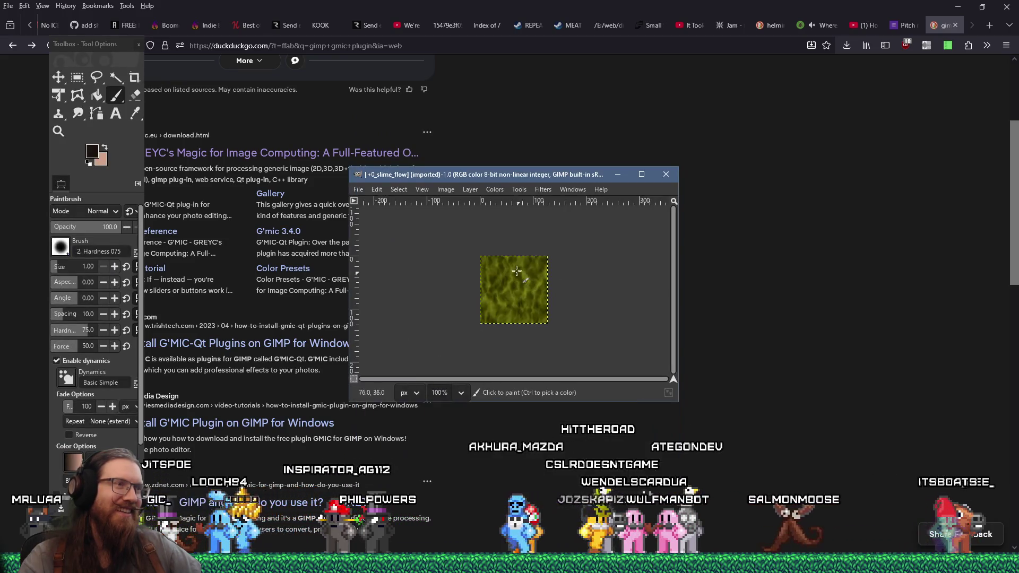
# Step: Search the Filters menu for G'MIC entries, then return to Firefox's YouTube tab
pyautogui.click(543, 190)
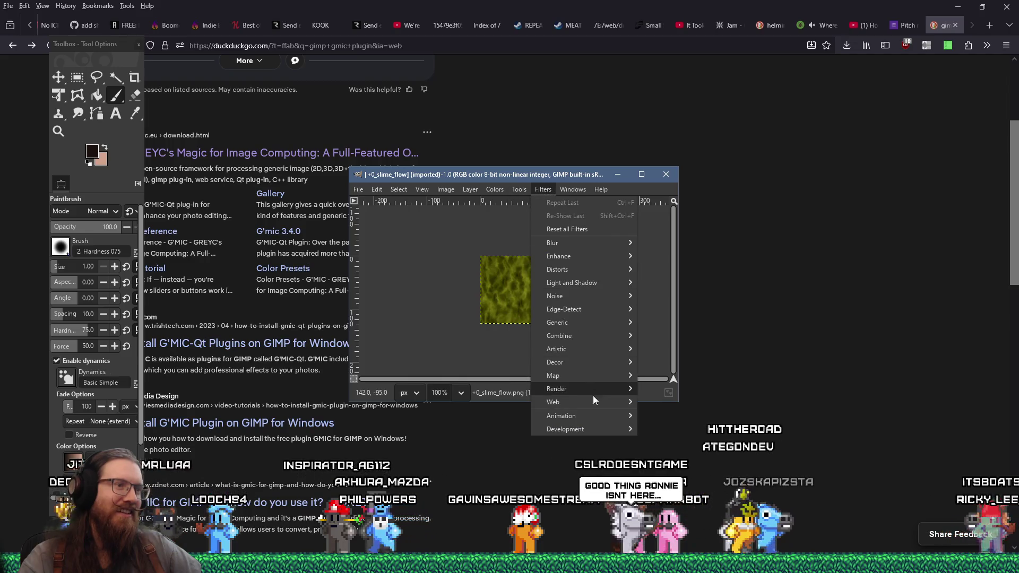
pyautogui.moveTo(599, 419)
pyautogui.moveTo(600, 436)
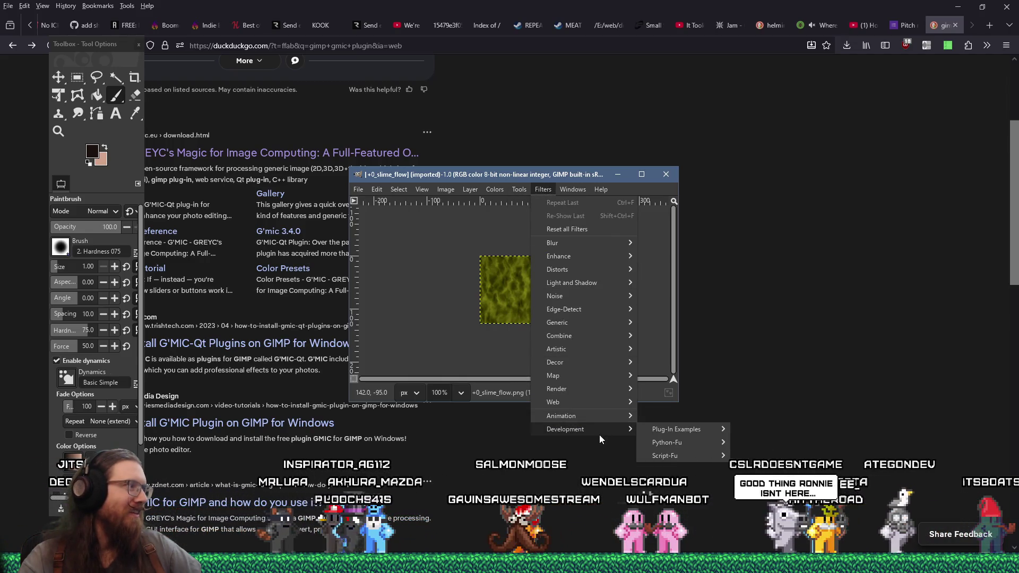
pyautogui.click(548, 192)
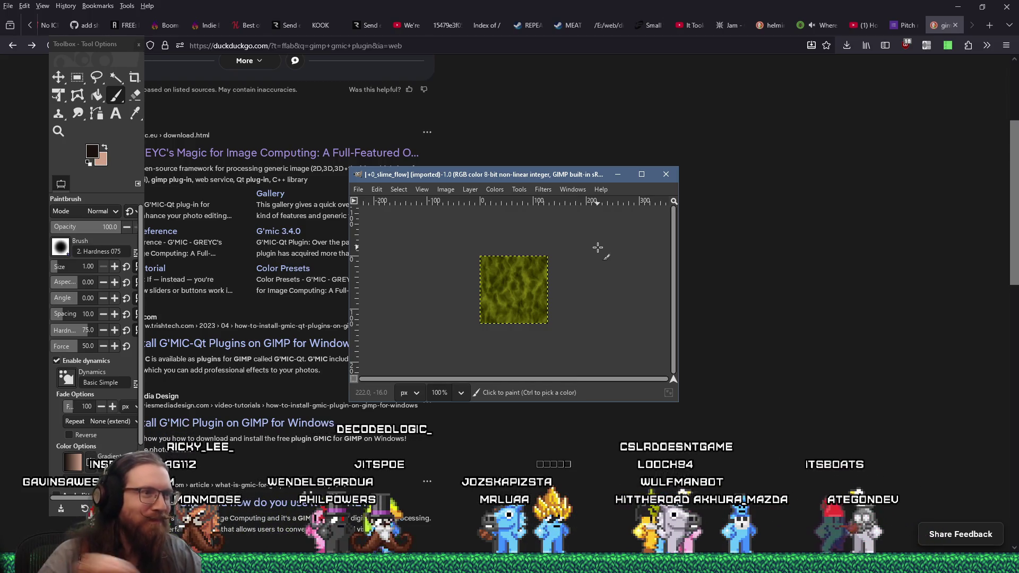
pyautogui.click(539, 189)
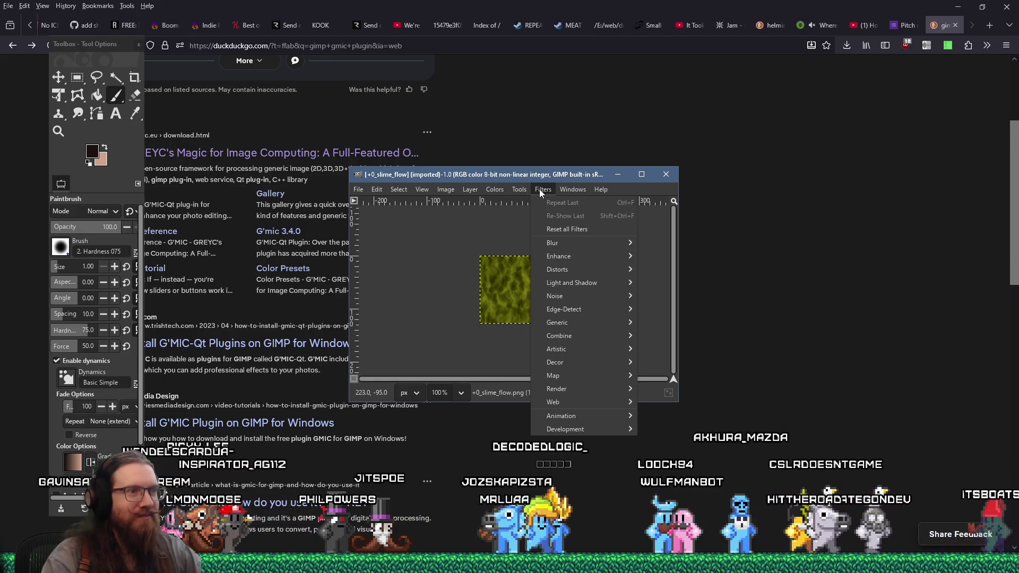
pyautogui.click(540, 189)
pyautogui.click(539, 190)
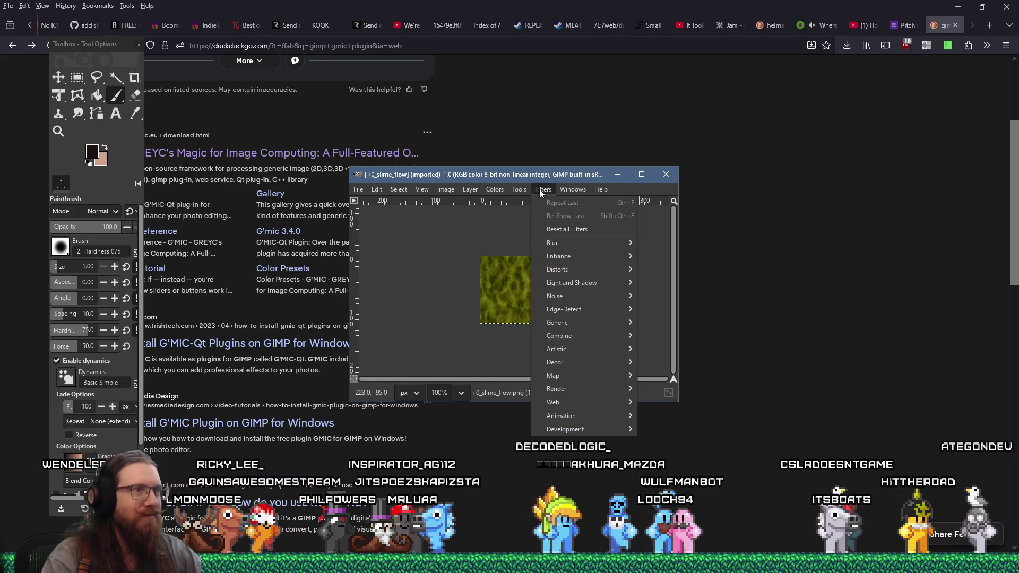
pyautogui.click(539, 189)
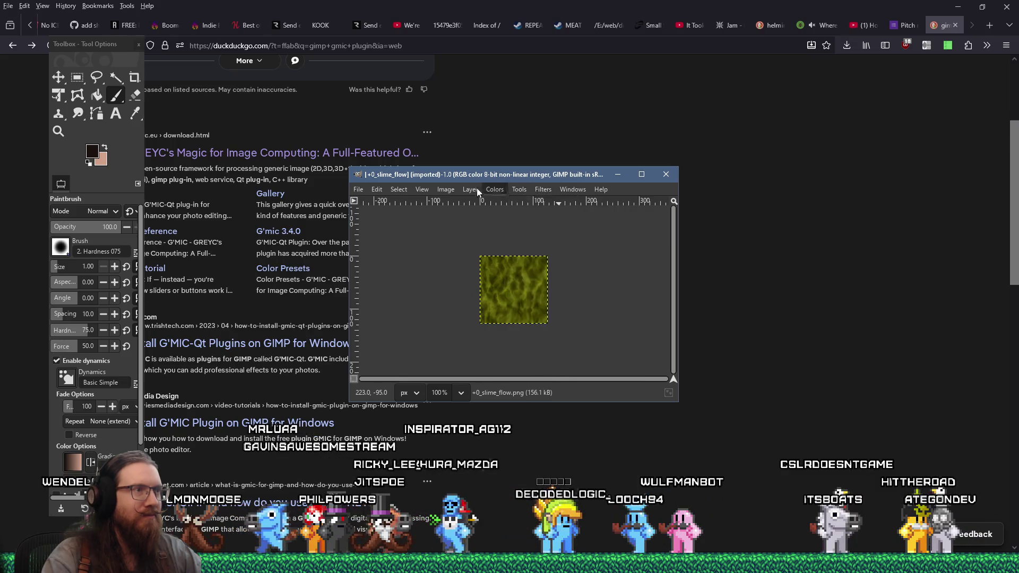
pyautogui.click(381, 186)
pyautogui.click(935, 270)
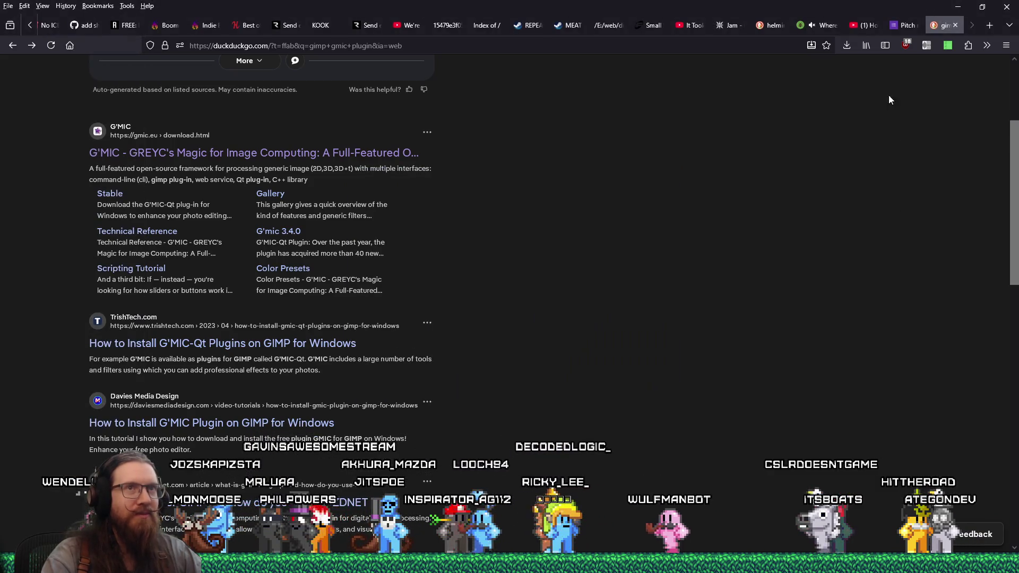
pyautogui.click(865, 25)
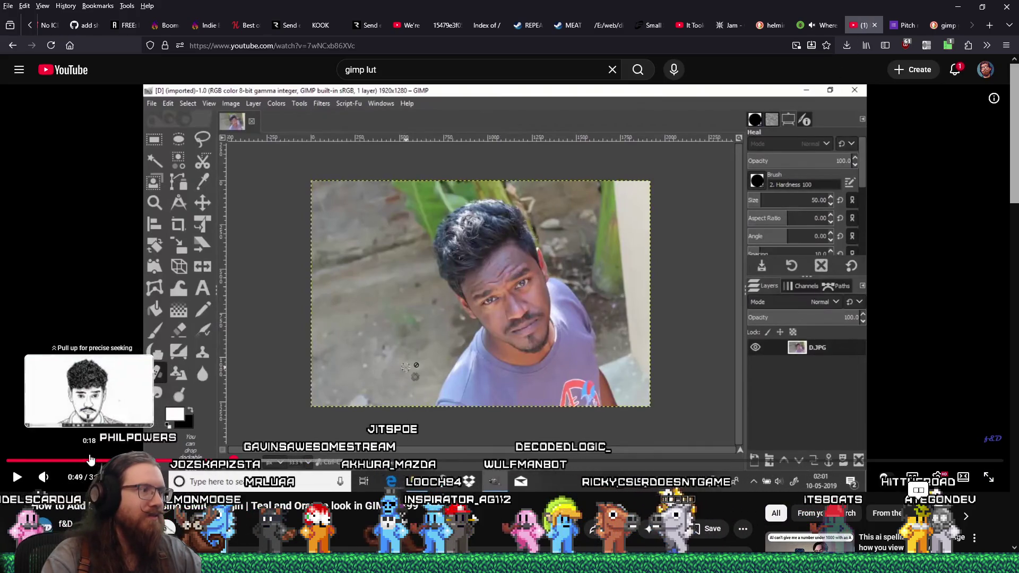
# Step: Open the G'MIC install video for GIMP 3.0.2 and skip ahead to its gmic.eu download step
pyautogui.click(17, 478)
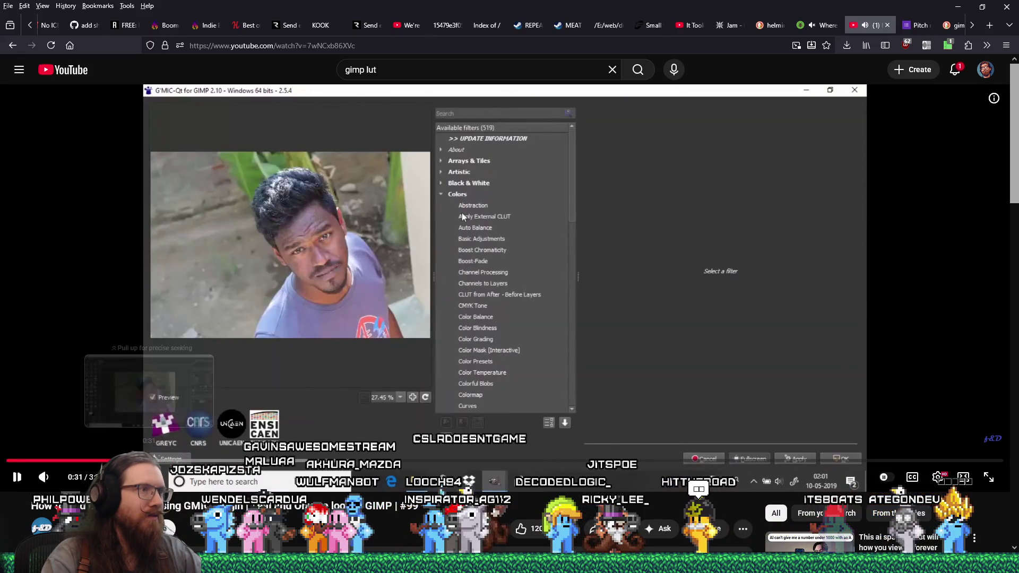
pyautogui.hotkey('alt', 'Left')
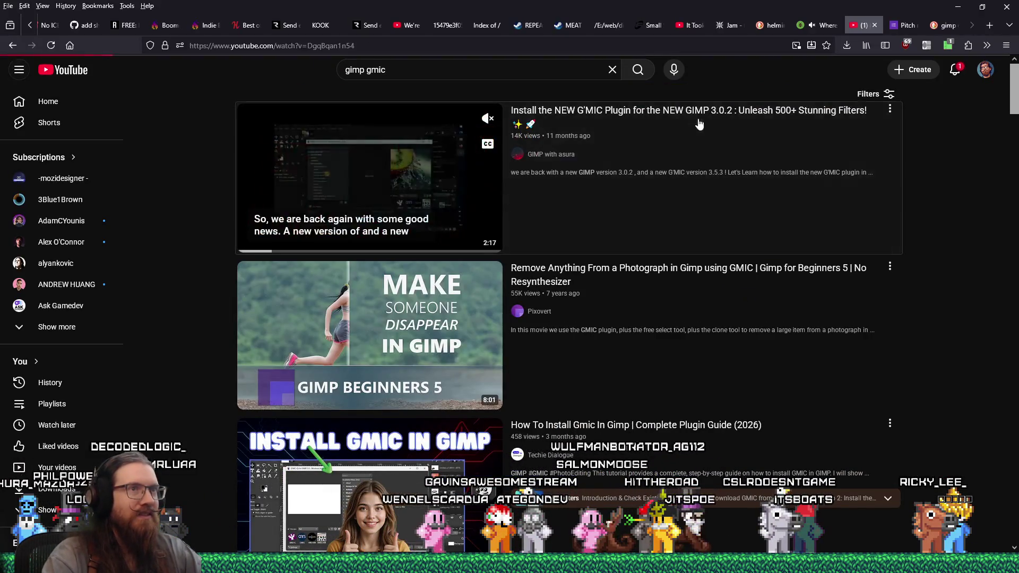
pyautogui.click(697, 125)
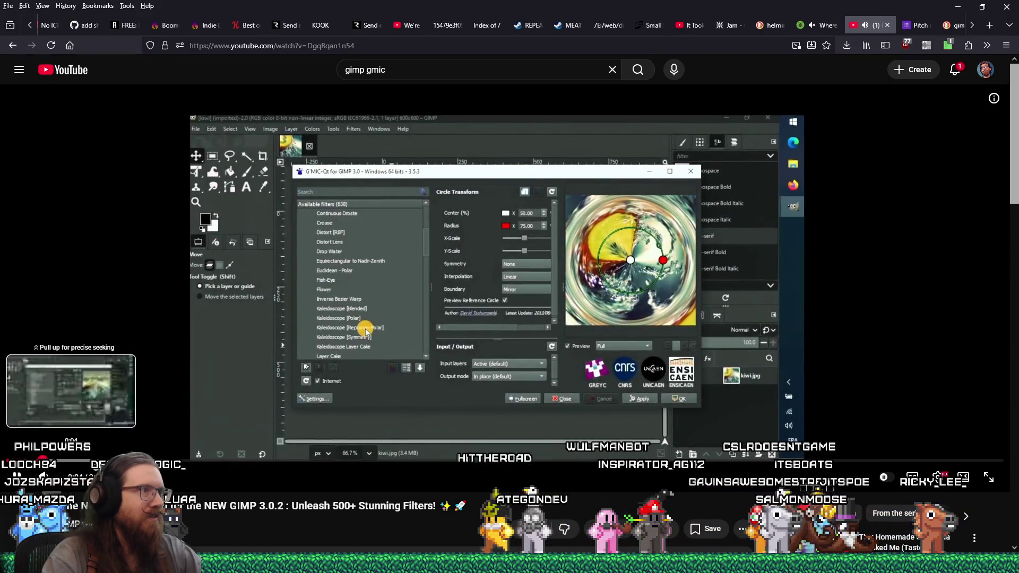
pyautogui.moveTo(36, 461); pyautogui.dragTo(265, 460)
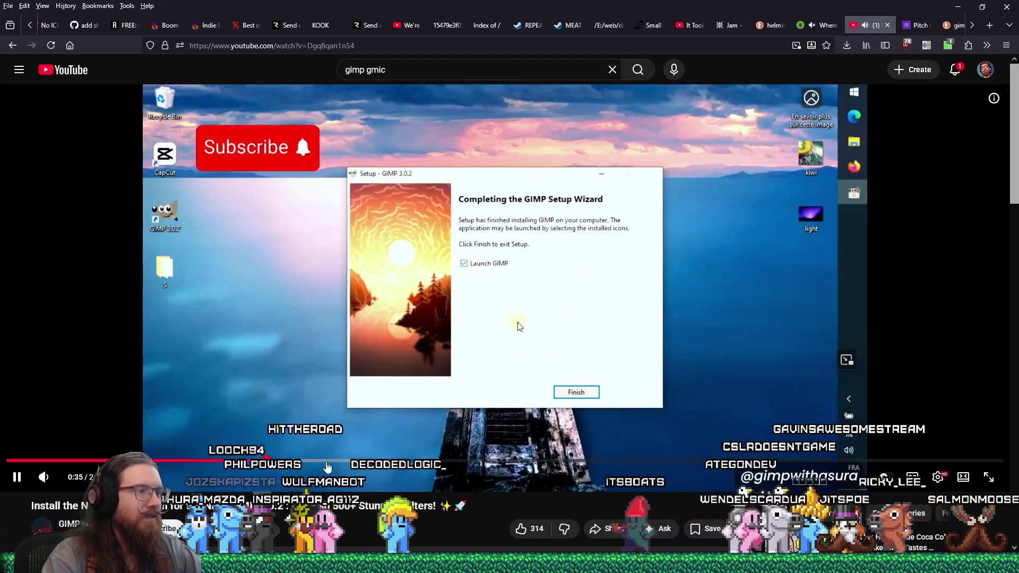
pyautogui.moveTo(344, 466); pyautogui.dragTo(372, 467)
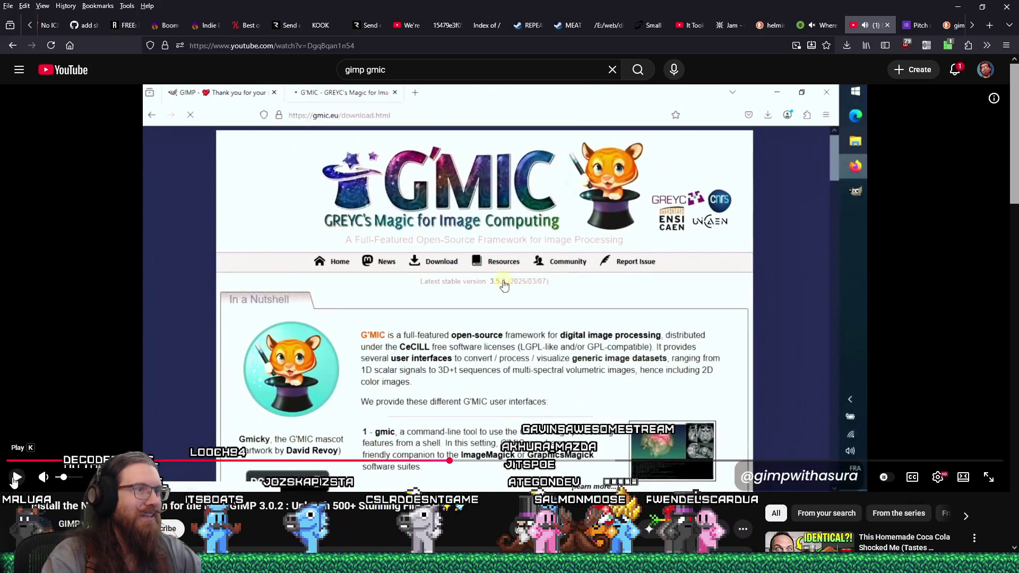
pyautogui.click(950, 32)
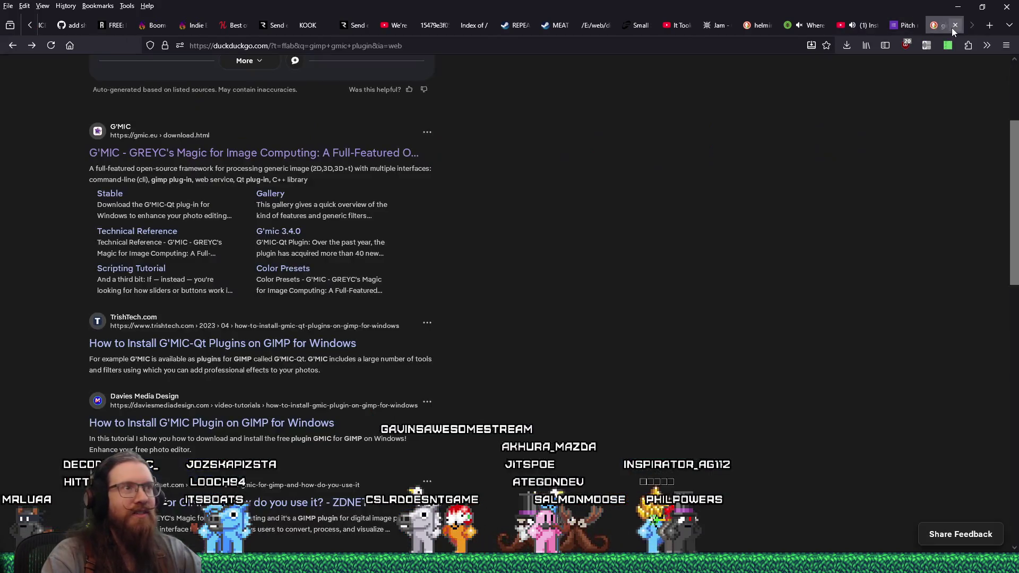
# Step: Open the G'MIC download page on gmic.eu and check the recent downloads list
pyautogui.click(367, 153)
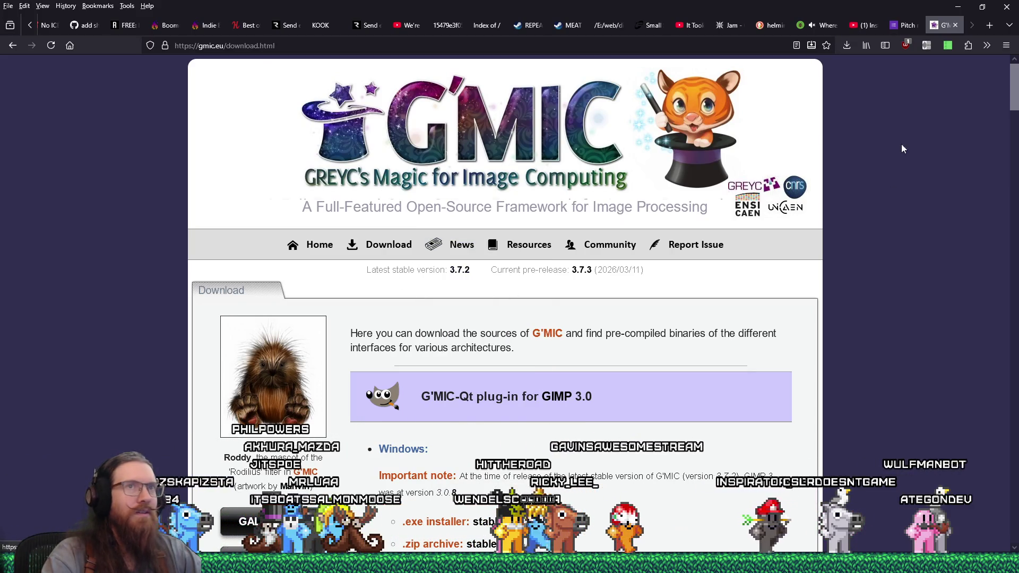
pyautogui.click(847, 46)
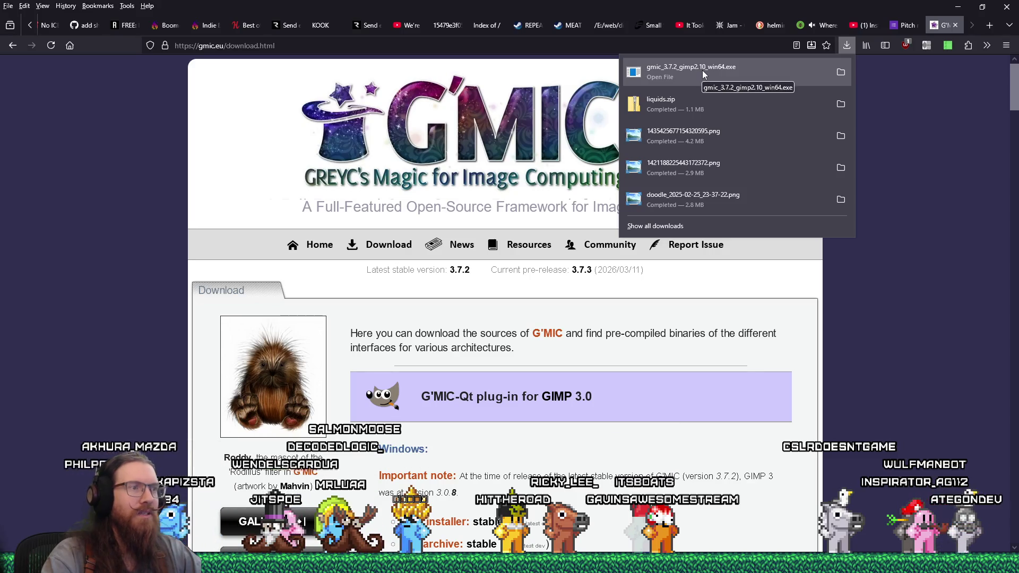
pyautogui.click(915, 210)
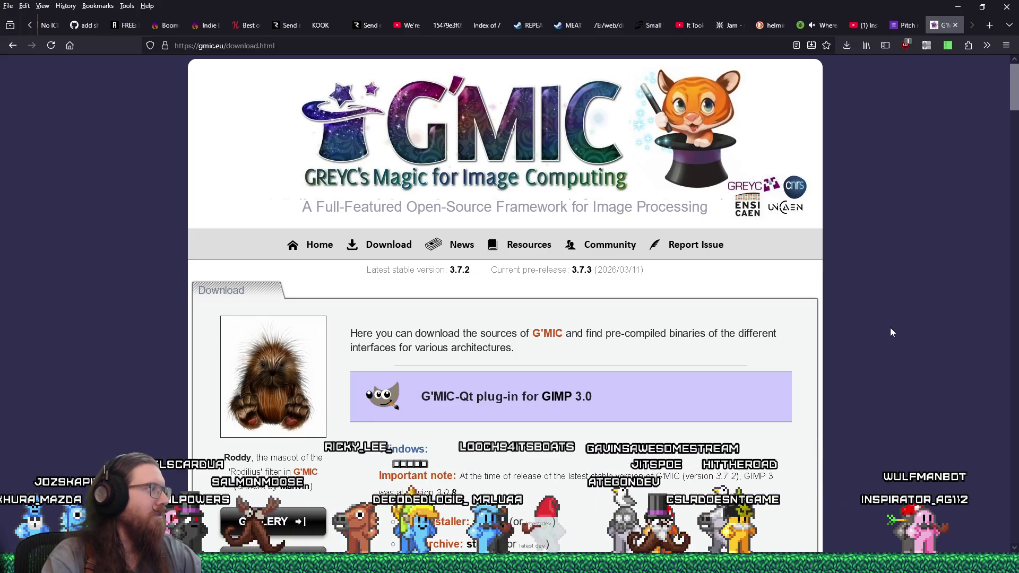
# Step: Resume the G'MIC install tutorial, then scroll the download page to its GIMP 3.0 section
pyautogui.hotkey('alt', 'Tab')
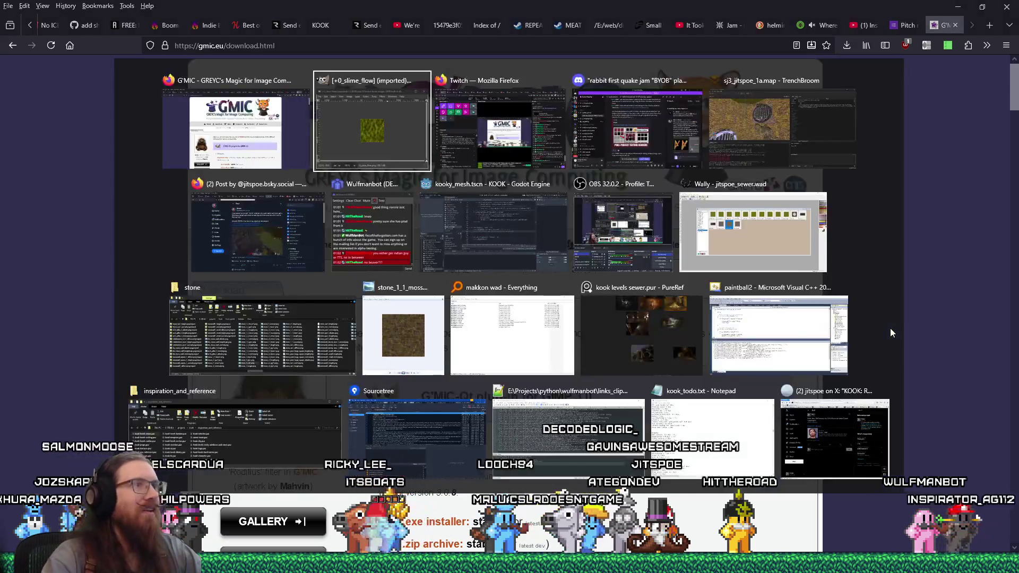
pyautogui.hotkey('alt', 'Tab')
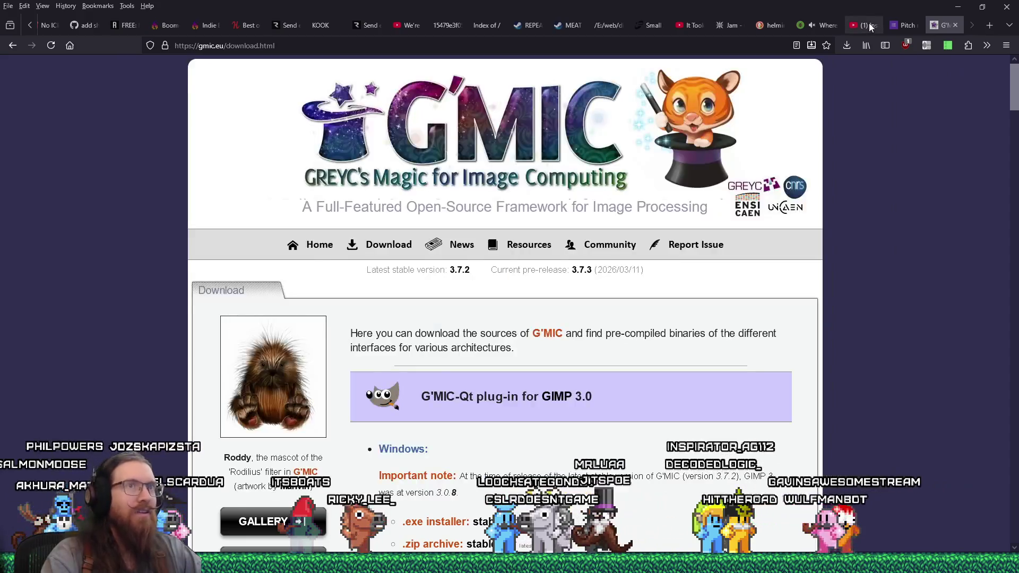
pyautogui.click(868, 23)
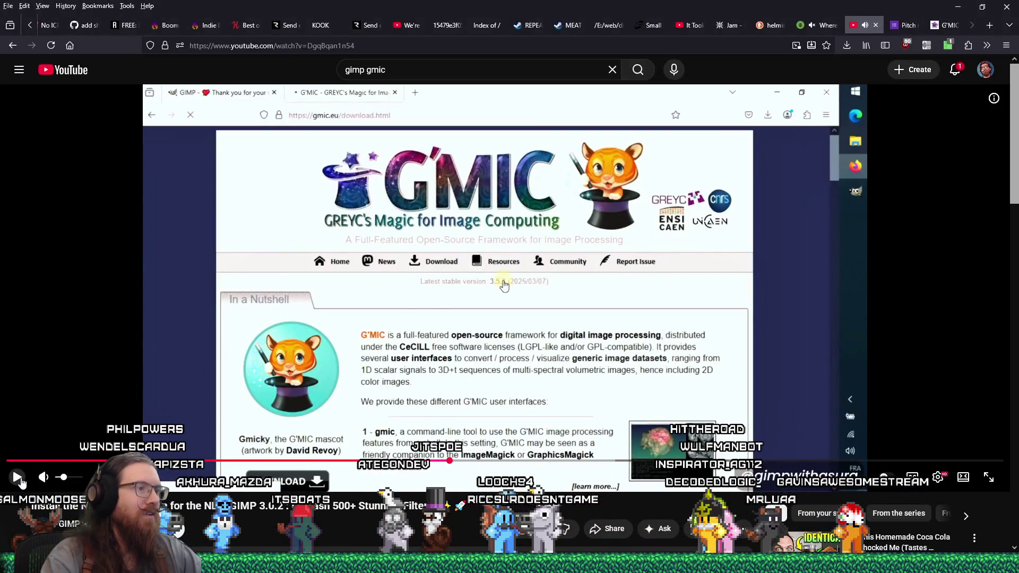
pyautogui.click(18, 478)
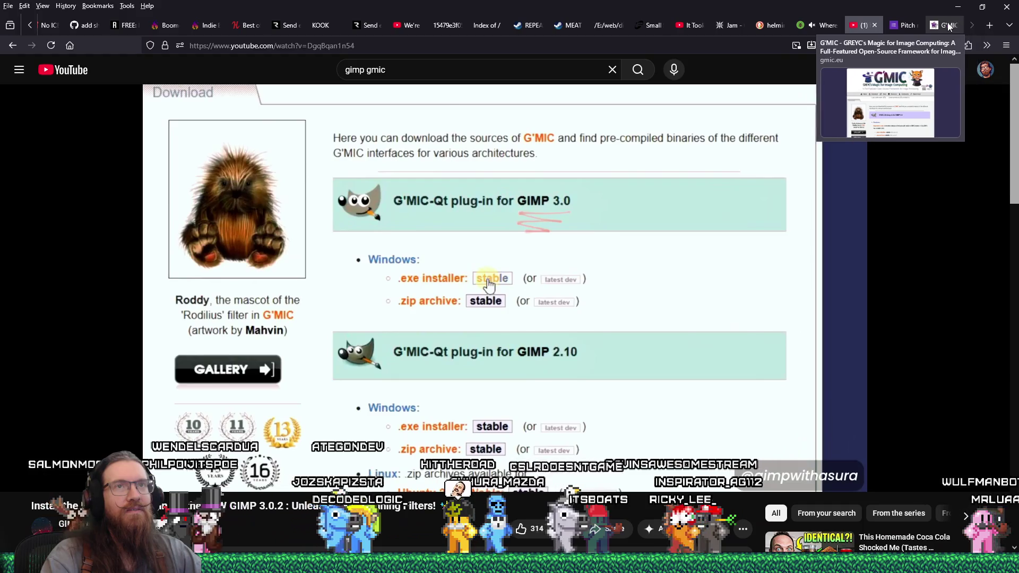
pyautogui.click(948, 27)
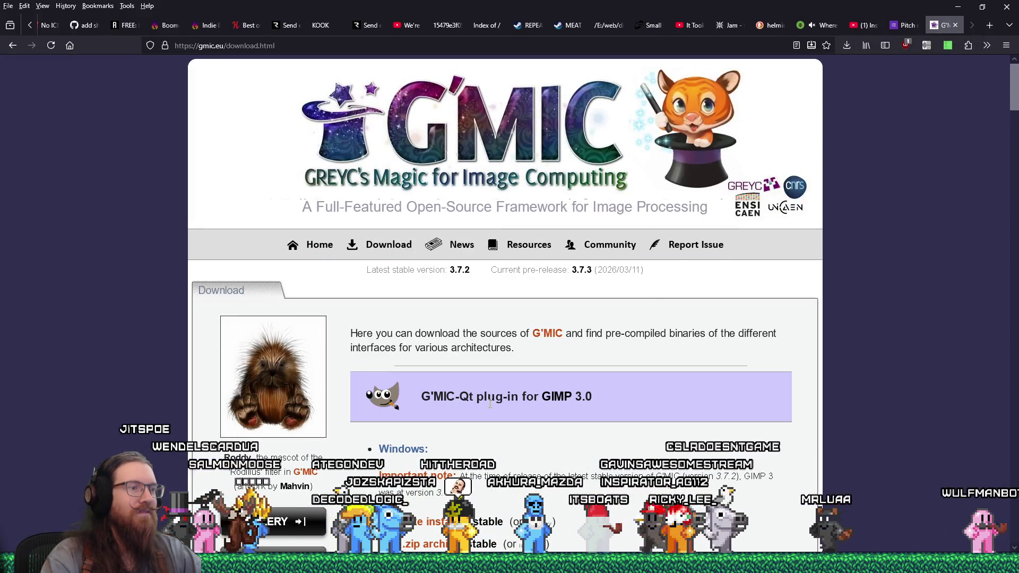
pyautogui.scroll(-1, 488, 522)
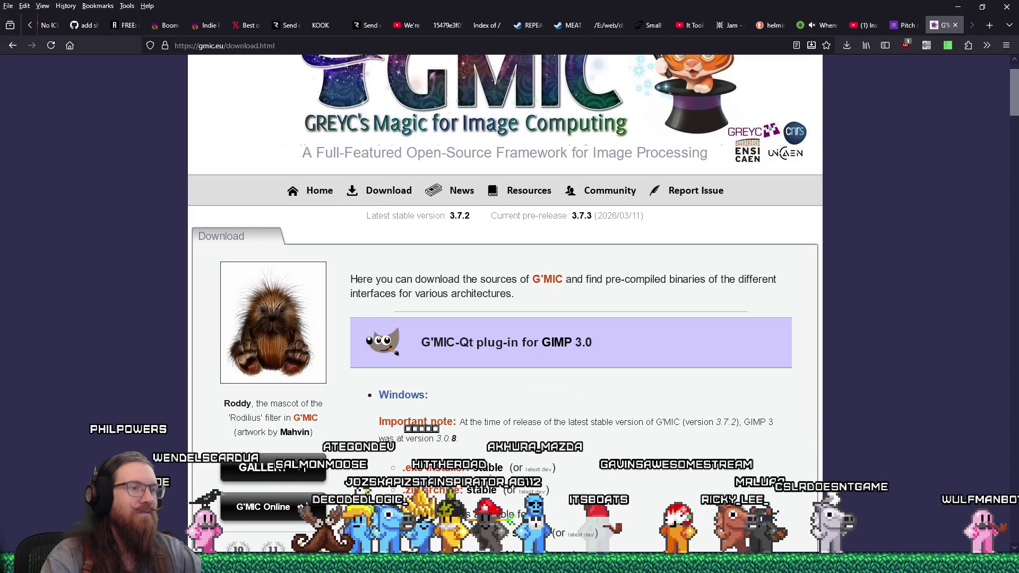
# Step: Download the stable G'MIC-Qt Windows installer for GIMP 3.0 into the gmic folder and launch it
pyautogui.click(488, 468)
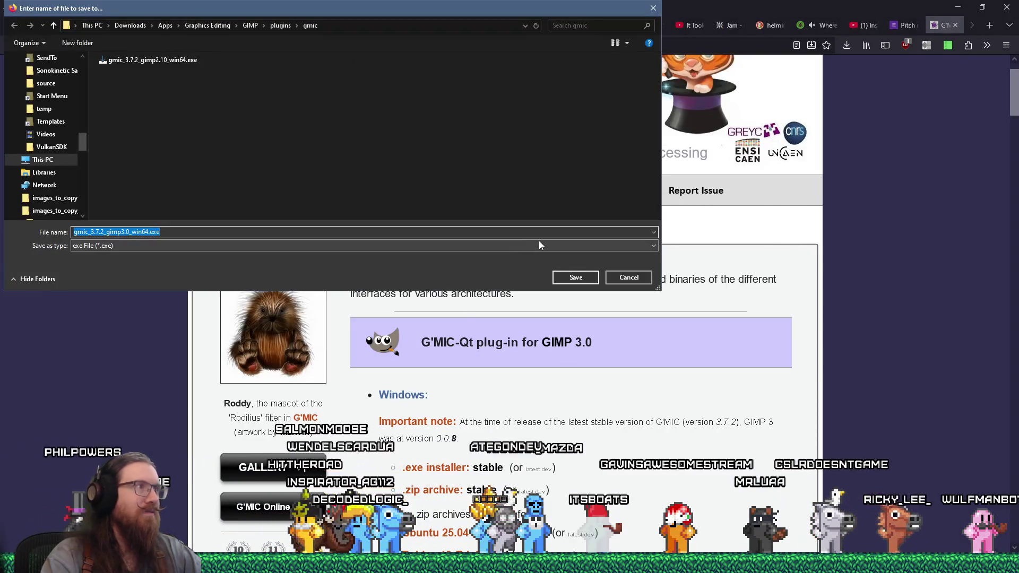
pyautogui.click(582, 274)
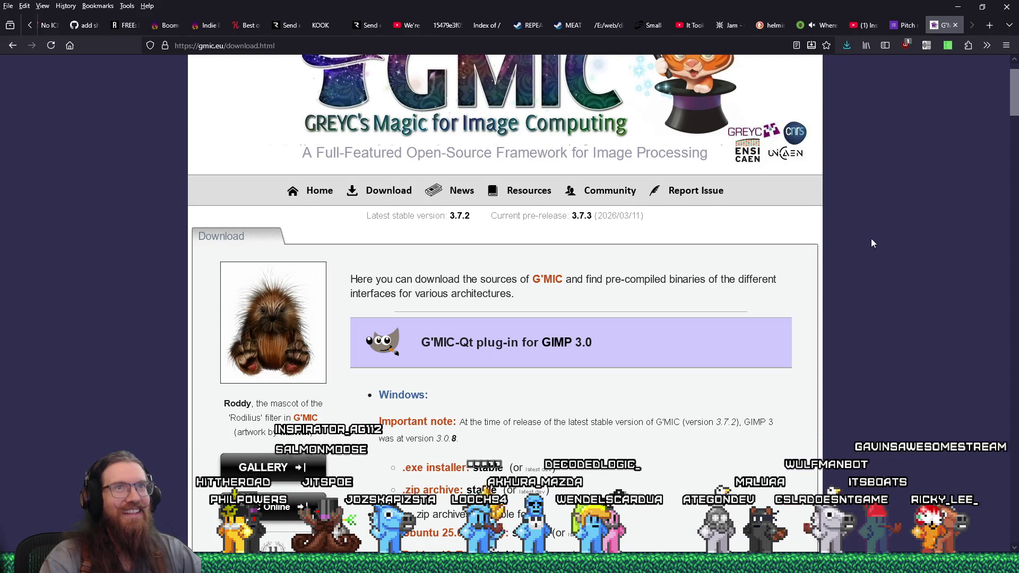
pyautogui.click(847, 47)
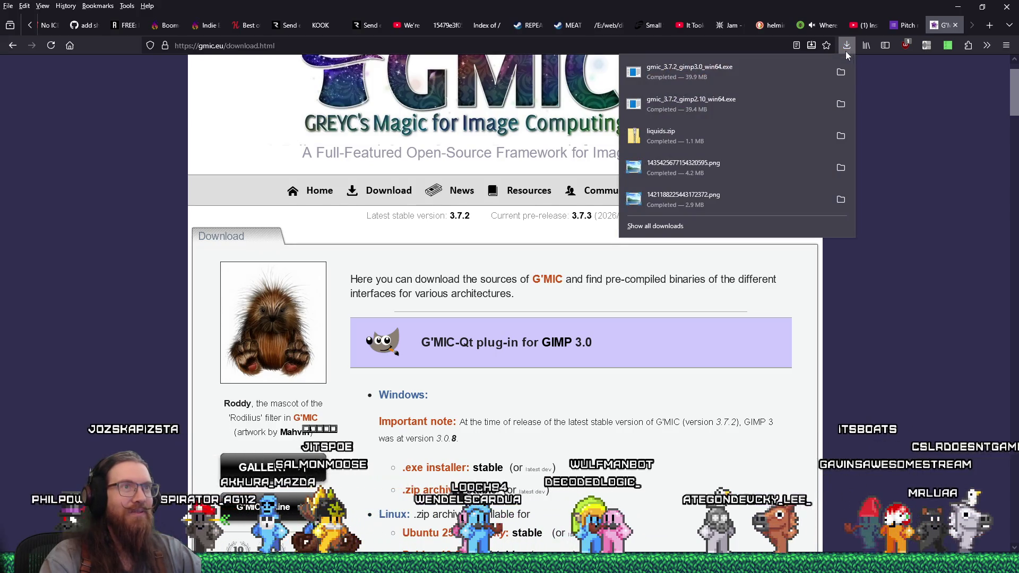
pyautogui.click(763, 68)
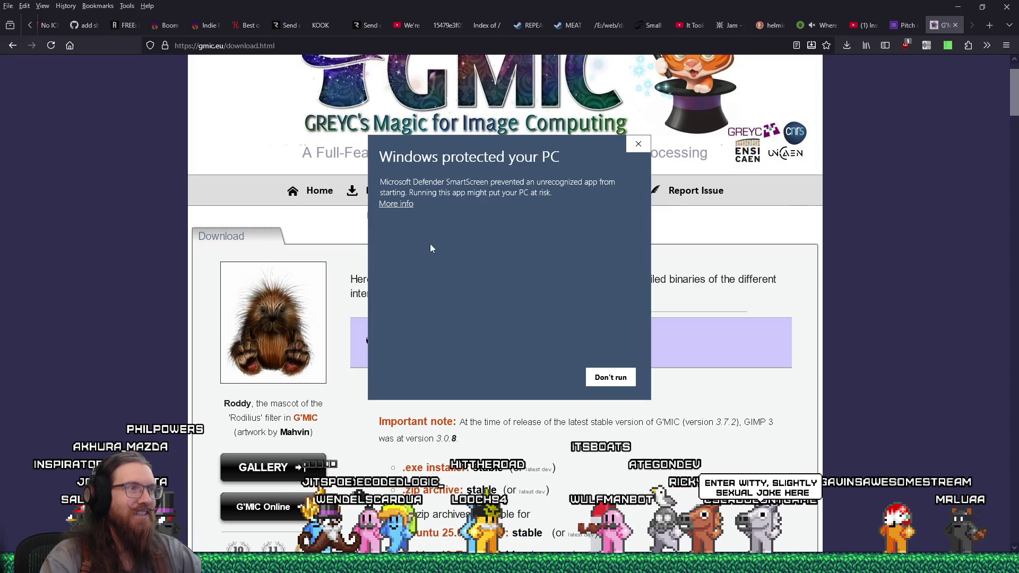
# Step: Install with English, accepted licence and default destination, then recheck GIMP's Filters menu for G'MIC
pyautogui.click(537, 384)
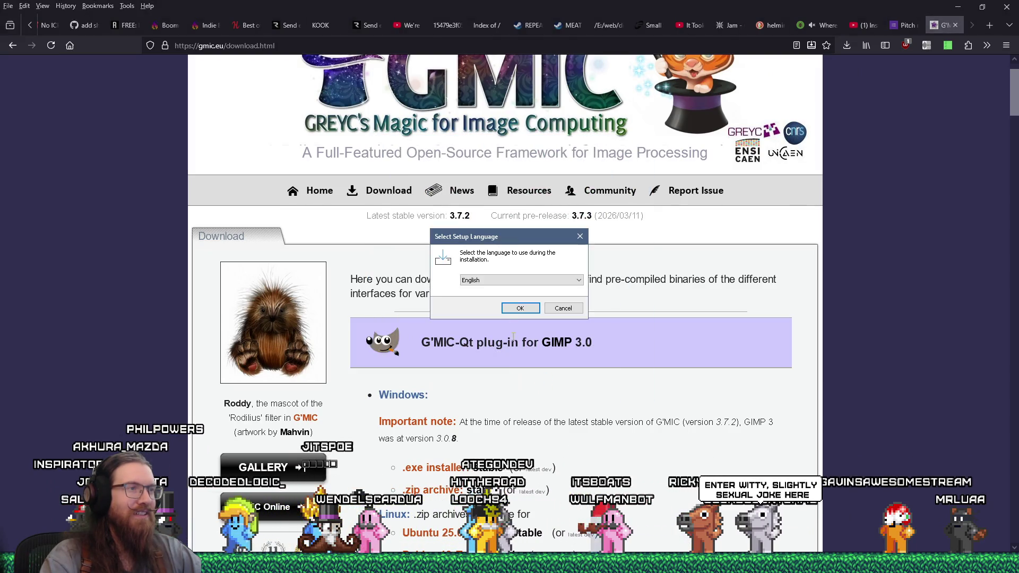
pyautogui.click(516, 310)
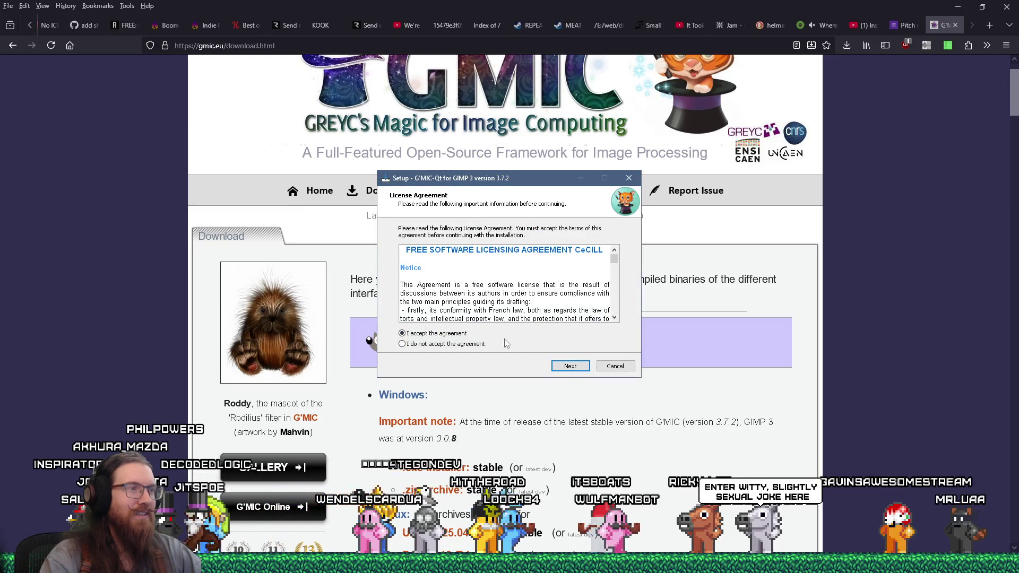
pyautogui.click(569, 369)
pyautogui.click(567, 370)
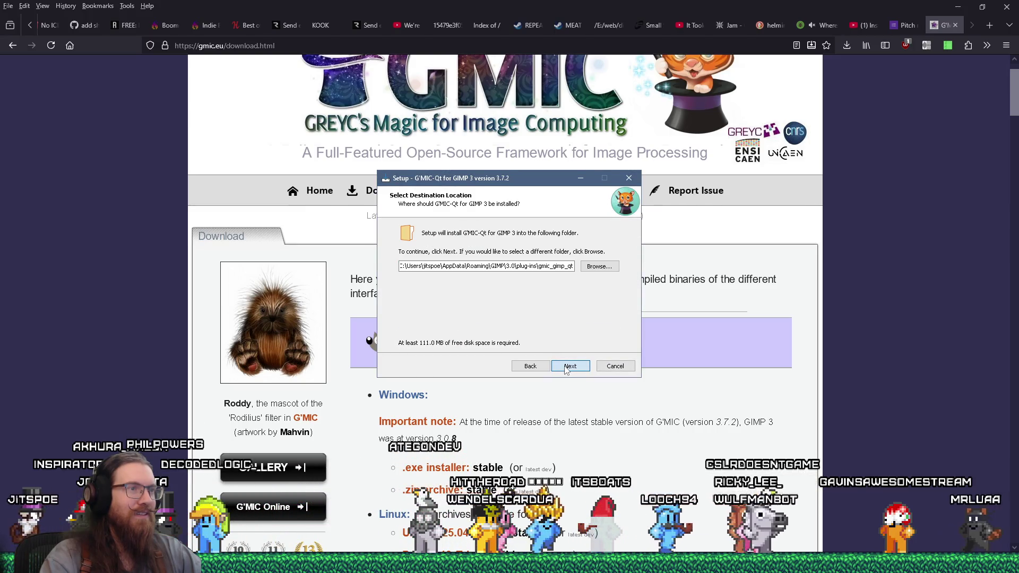
pyautogui.moveTo(571, 266); pyautogui.dragTo(377, 251)
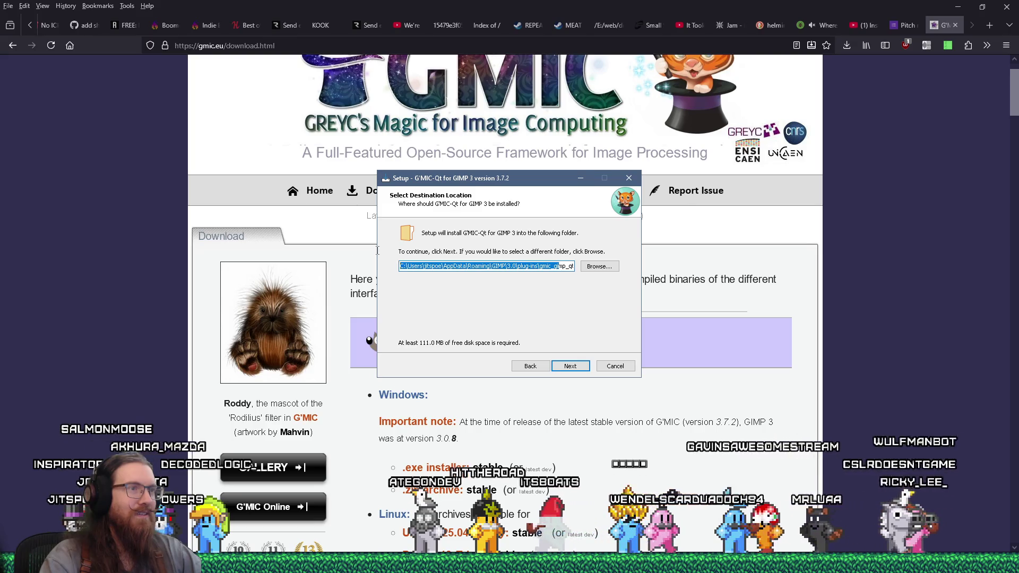
pyautogui.click(378, 256)
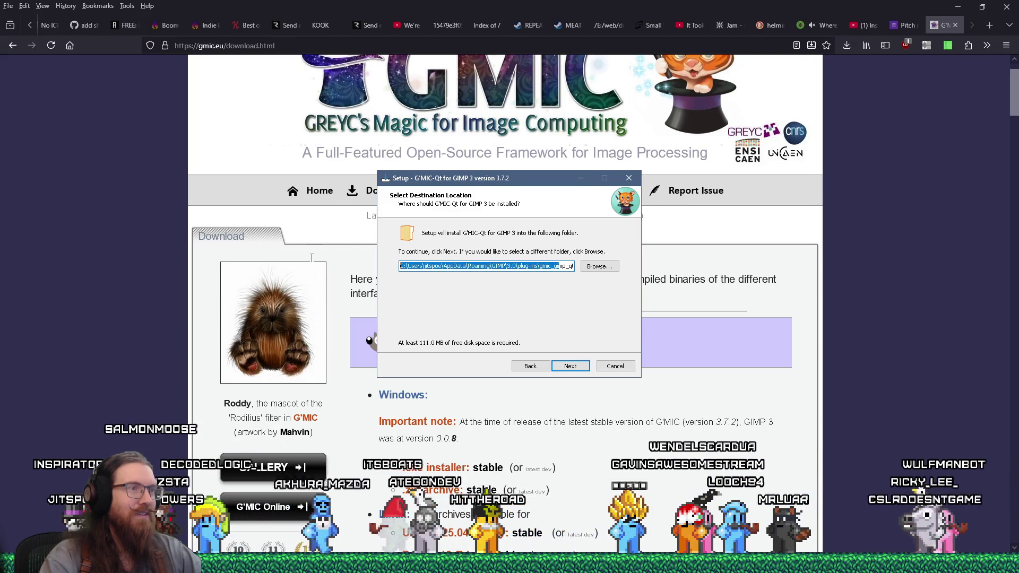
pyautogui.click(566, 368)
pyautogui.click(567, 370)
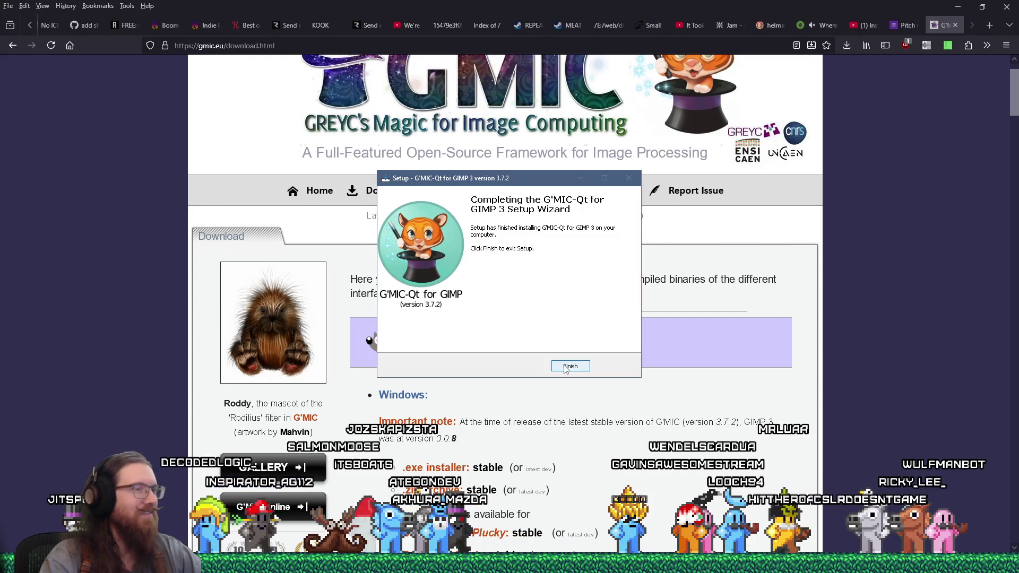
pyautogui.click(566, 370)
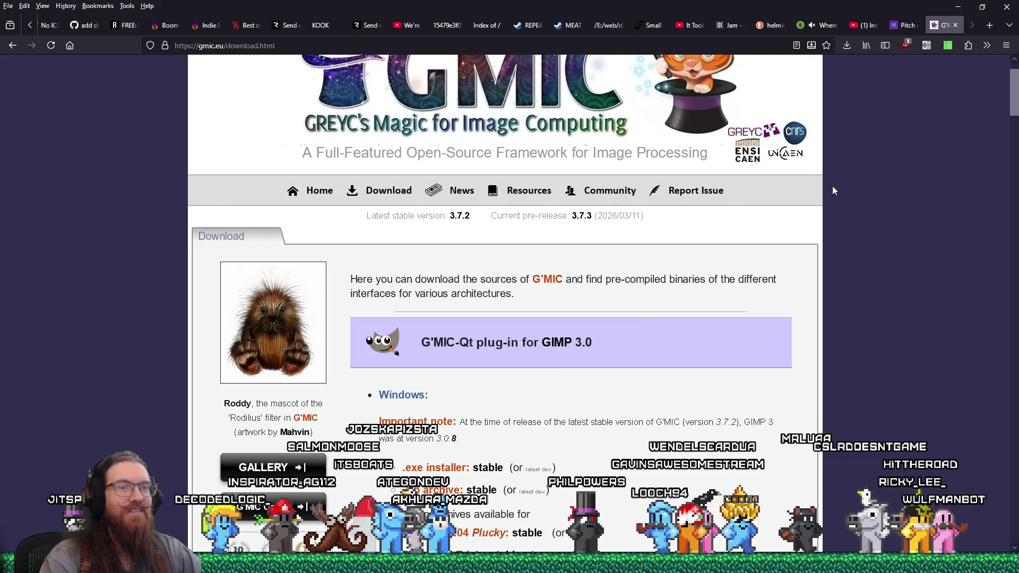
pyautogui.hotkey('alt', 'Tab')
pyautogui.click(544, 190)
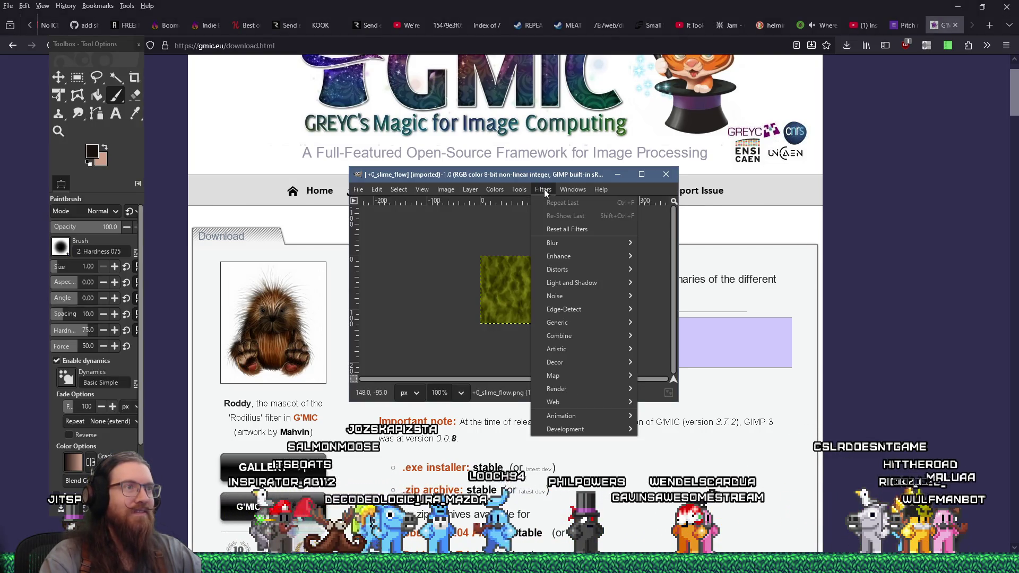
# Step: Close the slime_flow image, quit GIMP and relaunch GIMP 3.0.4
pyautogui.click(674, 177)
pyautogui.click(668, 175)
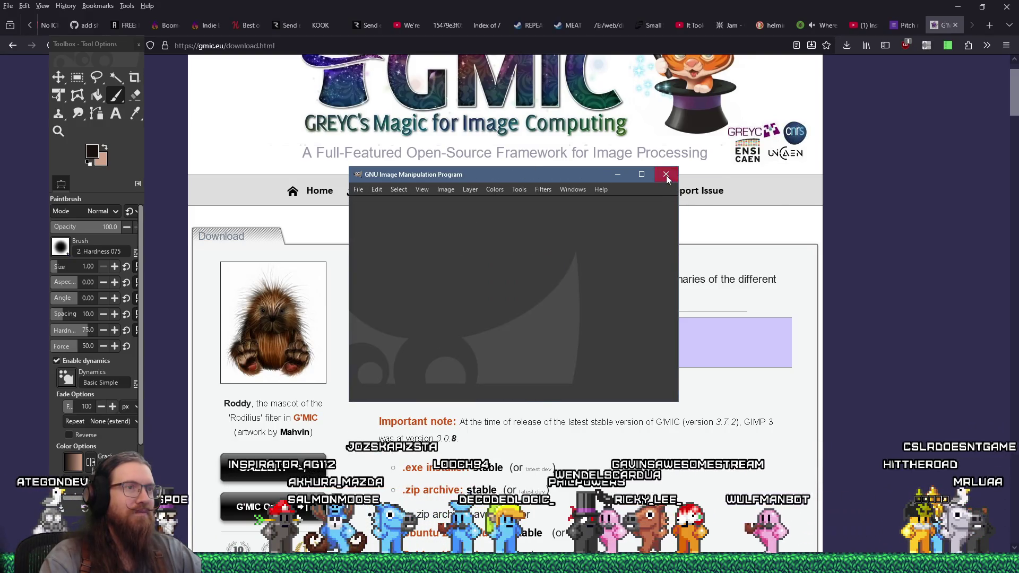
pyautogui.click(667, 175)
pyautogui.press('super')
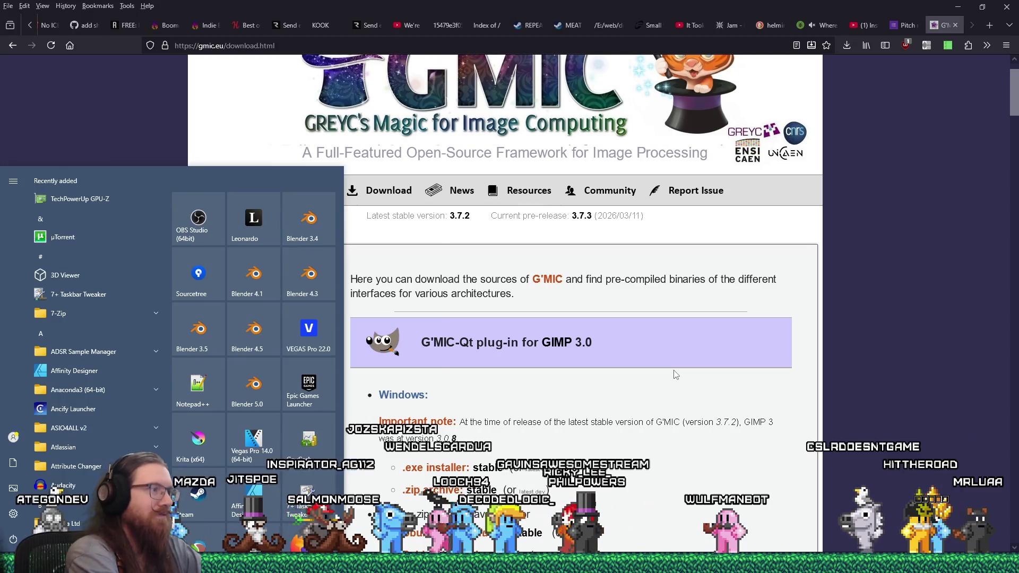
pyautogui.write('gimp')
pyautogui.press('Return')
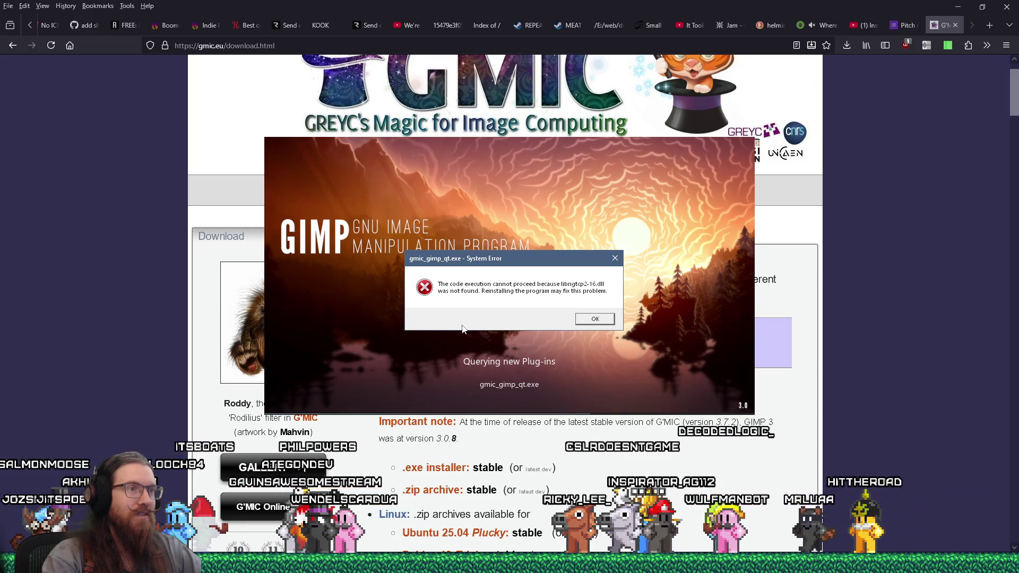
# Step: Dismiss the missing libngtcp2-16.dll and libngtcp2_crypto_ossl-0.dll errors, then return to the tutorial video
pyautogui.click(590, 319)
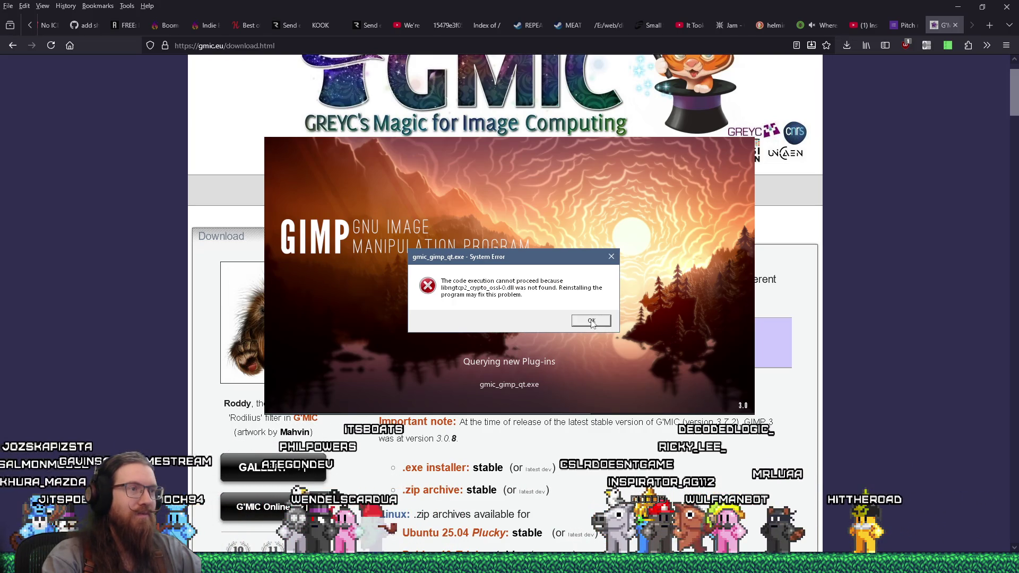
pyautogui.click(591, 321)
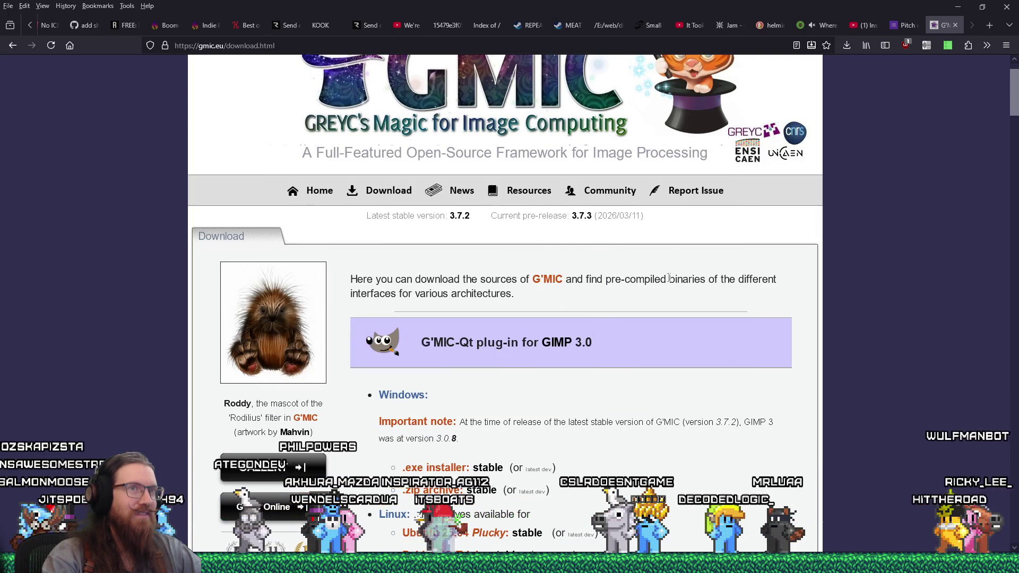
pyautogui.click(863, 25)
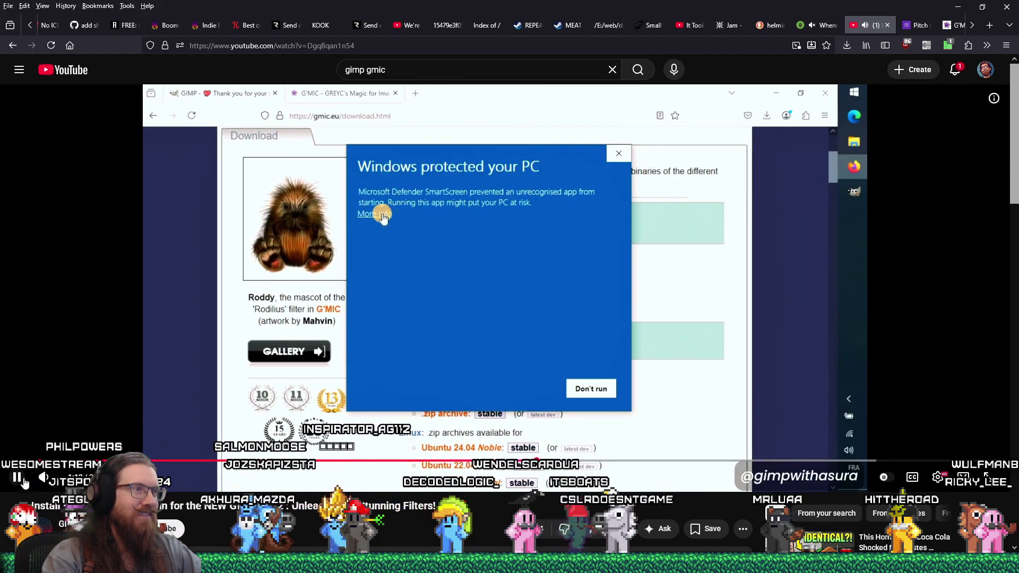
# Step: Skip the G'MIC tutorial past its installer steps, then bring GIMP's welcome window forward
pyautogui.click(947, 46)
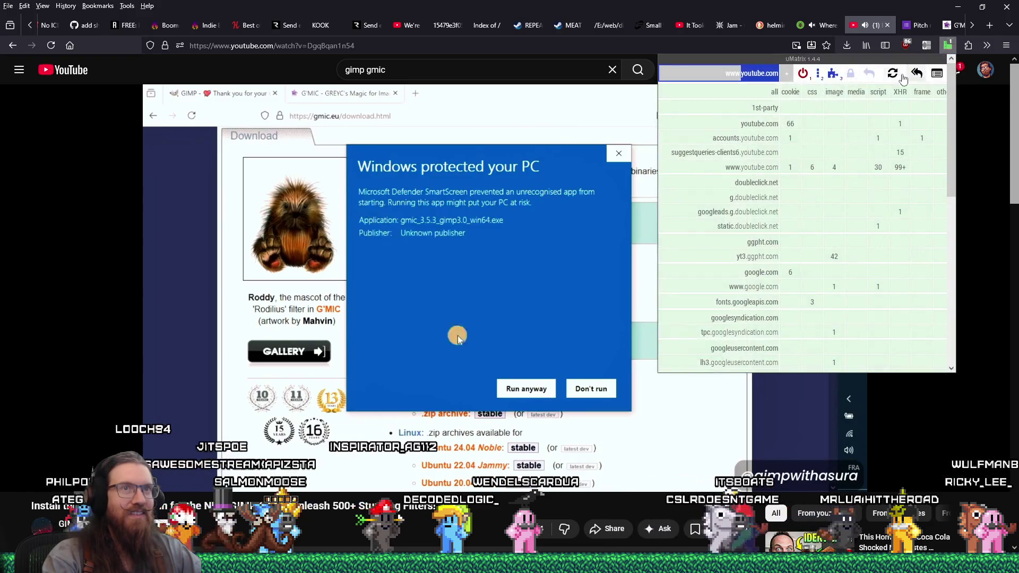
pyautogui.press('Escape')
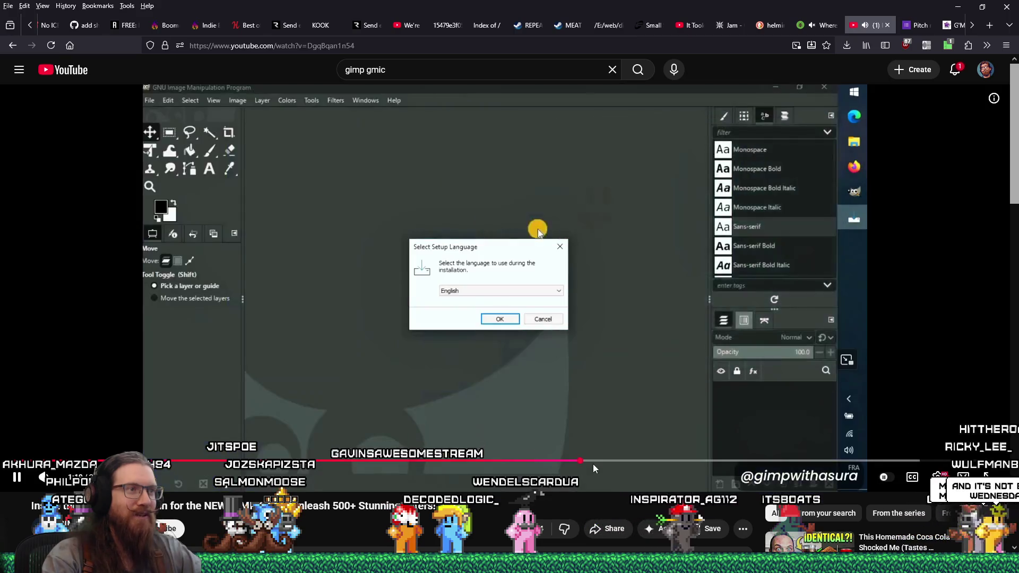
pyautogui.moveTo(595, 467); pyautogui.dragTo(599, 467)
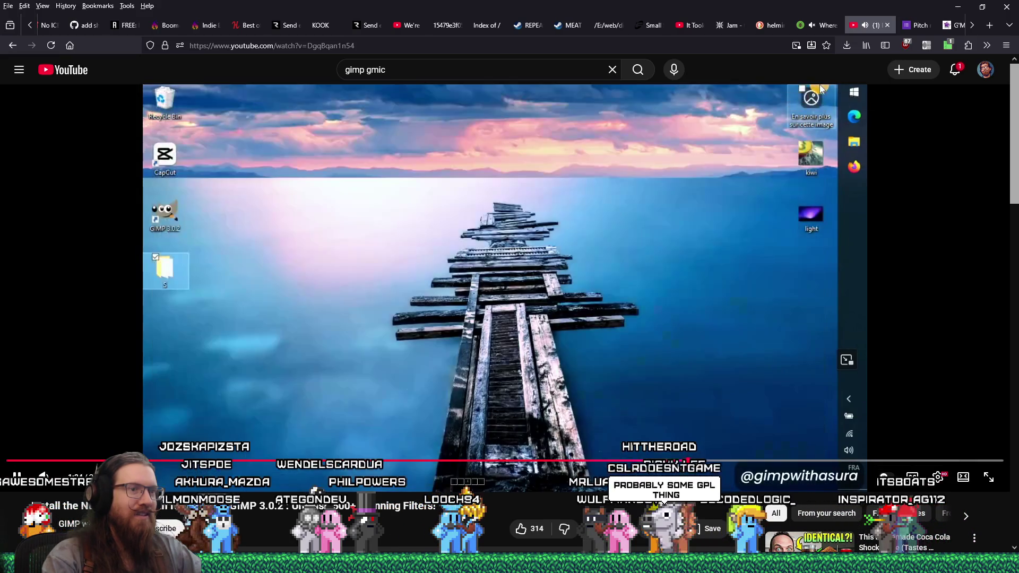
pyautogui.moveTo(701, 461); pyautogui.dragTo(707, 466)
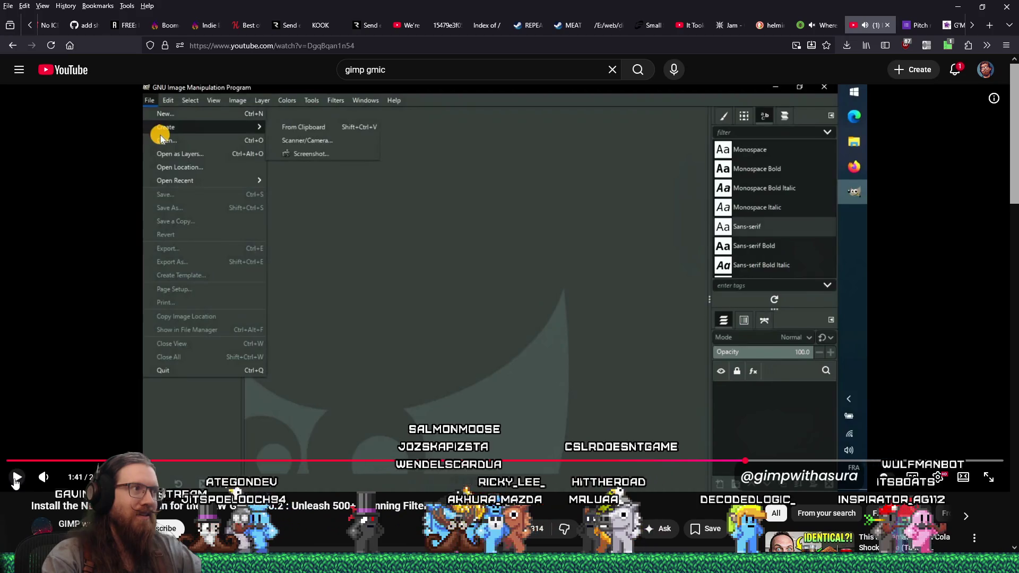
pyautogui.hotkey('alt', 'Tab')
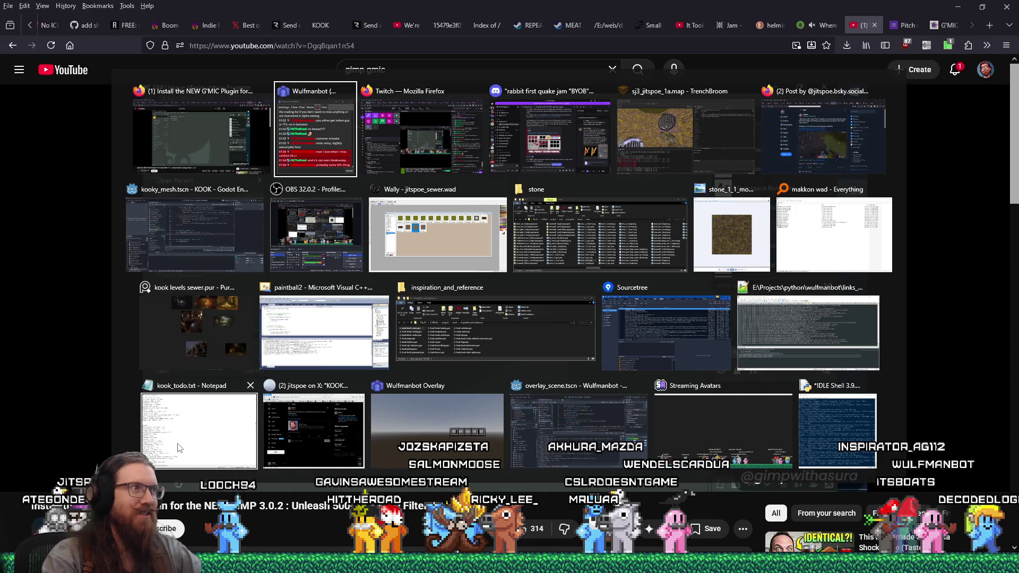
pyautogui.press('Escape')
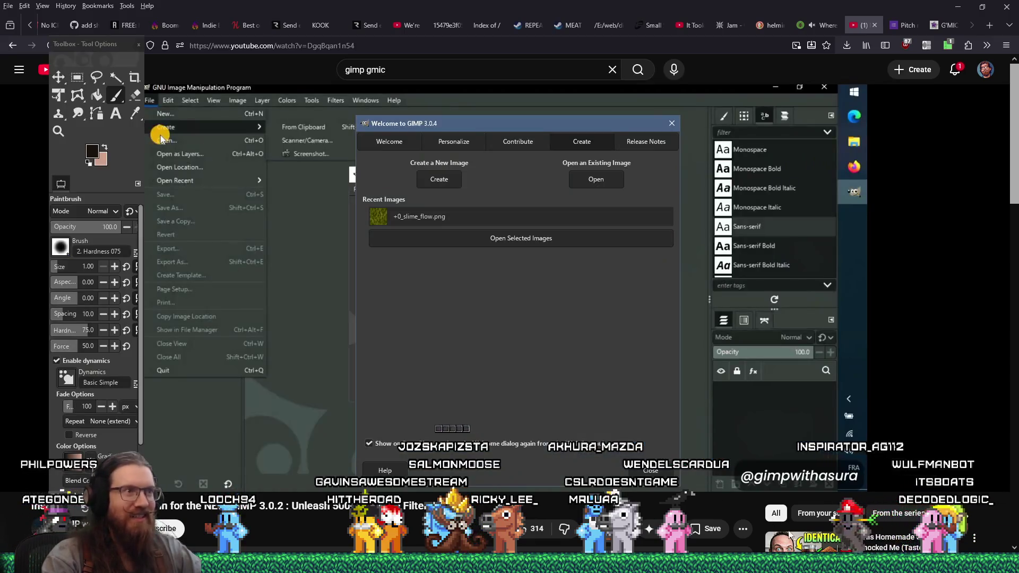
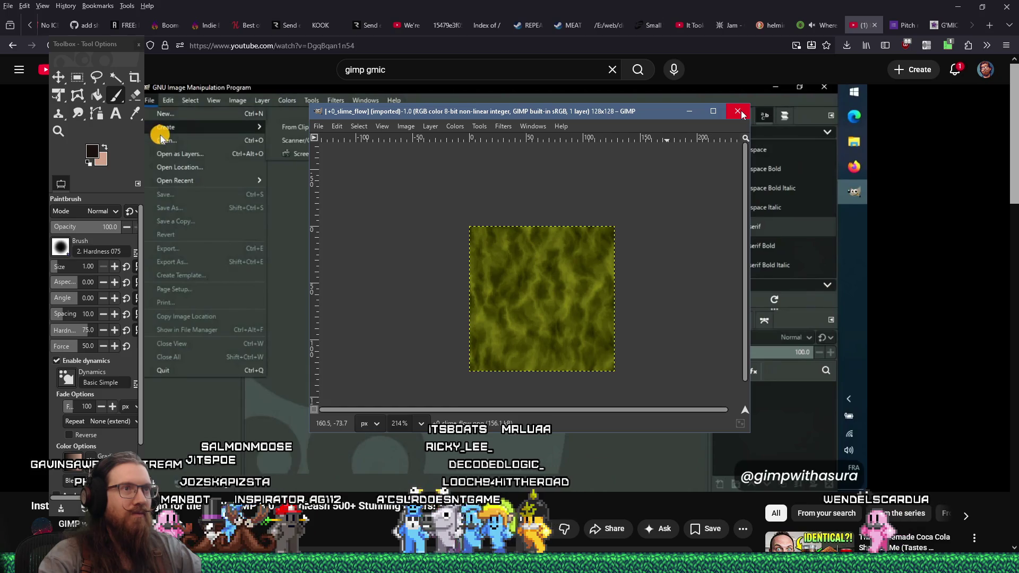
# Step: Pause the tutorial video and open the GIMP 2.10 profile folder in AppData from Start search
pyautogui.press('space')
pyautogui.press('space')
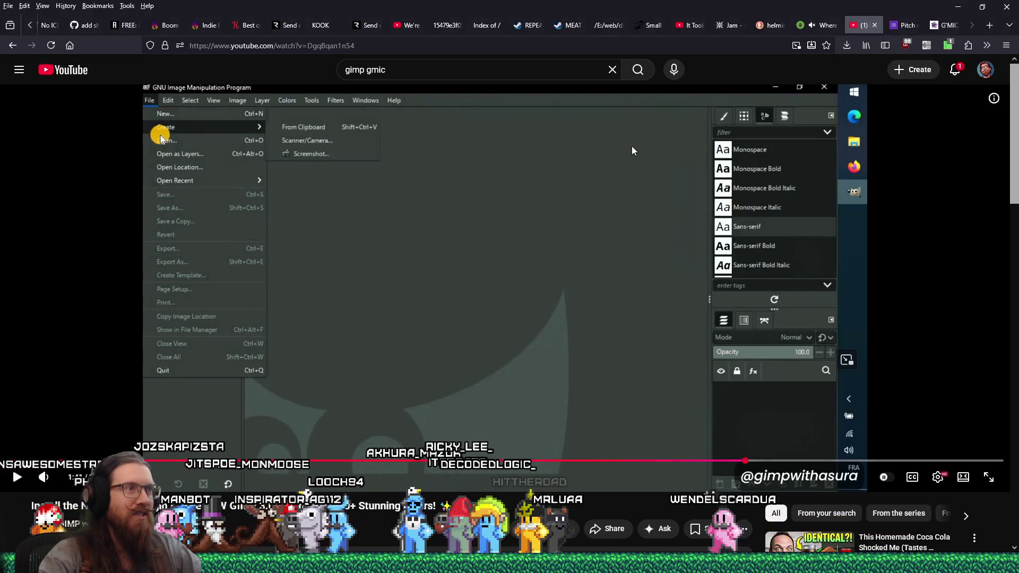
pyautogui.press('super')
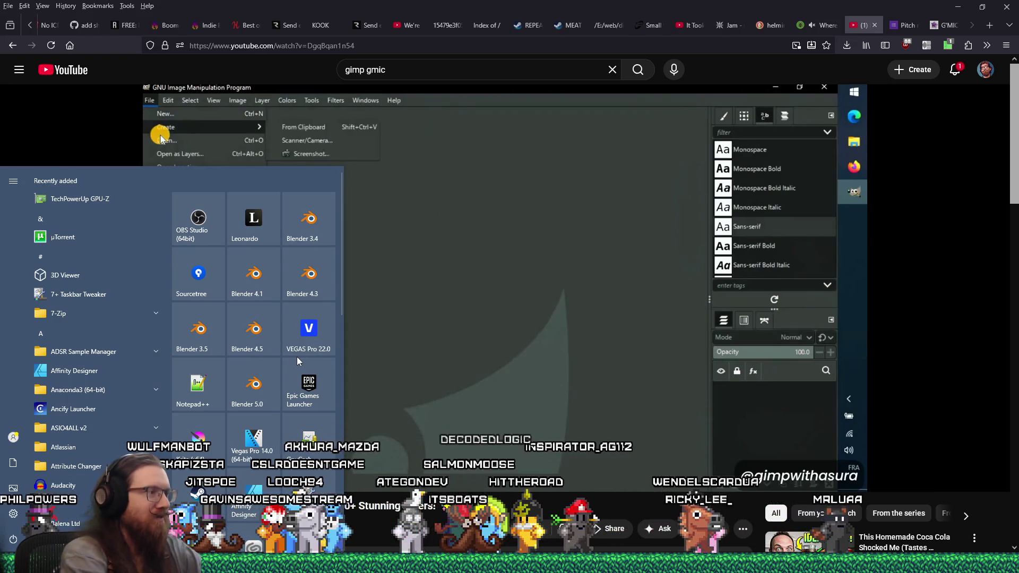
pyautogui.write('e:')
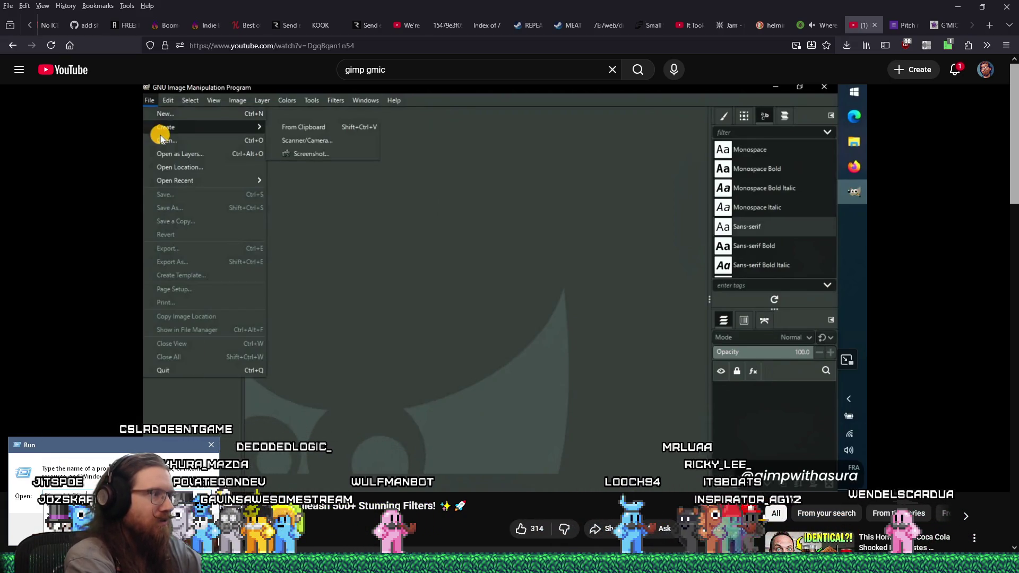
pyautogui.press('Return')
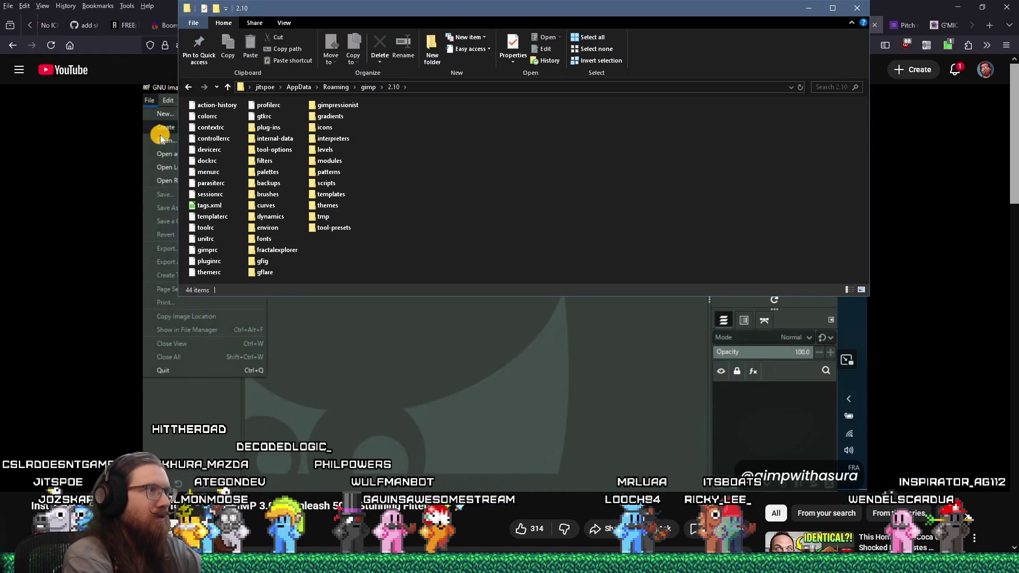
# Step: Check the gimp profile folders, then open Add or remove programs by searching 'uninstall'
pyautogui.press('p')
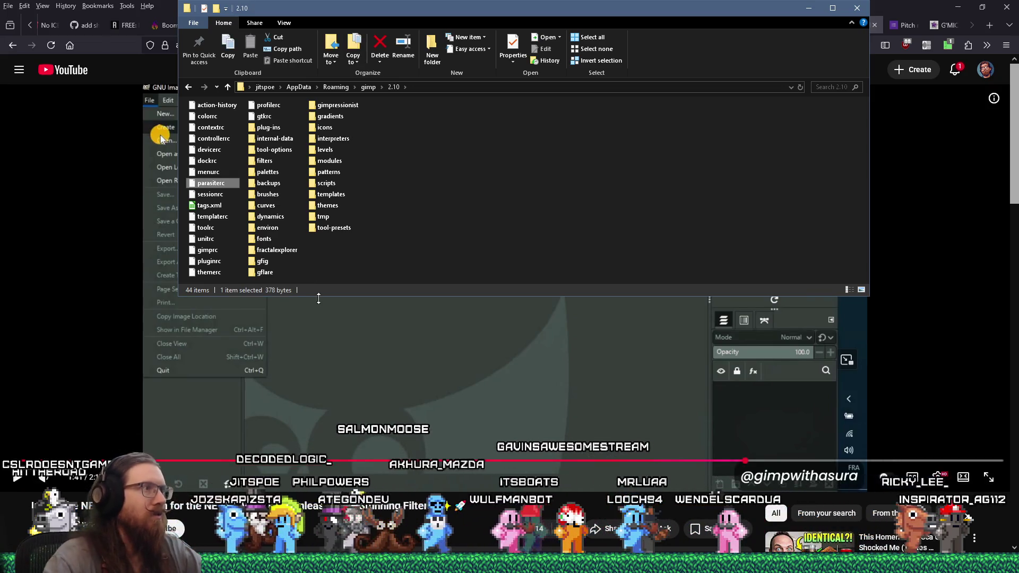
pyautogui.hotkey('alt', 'Up')
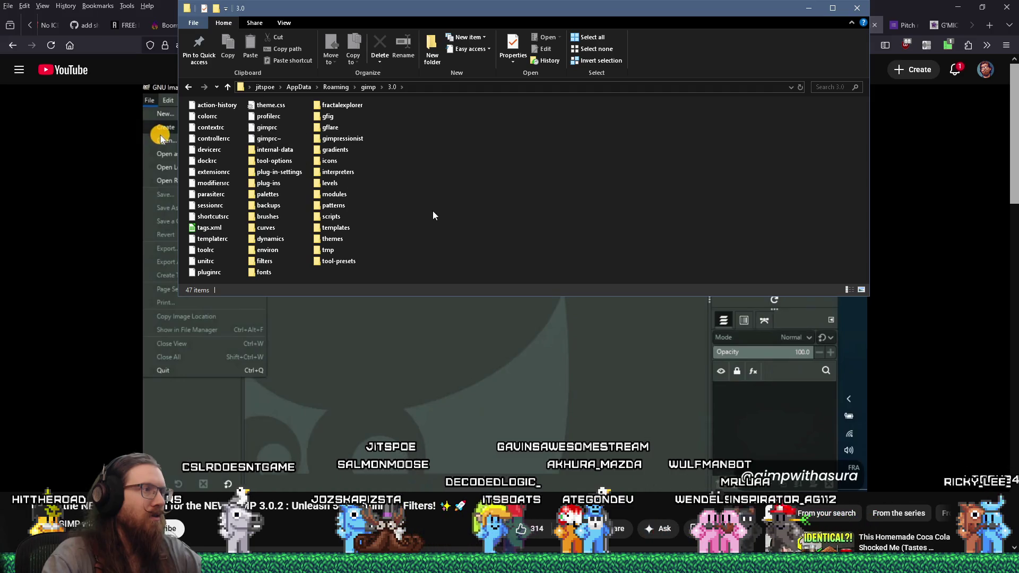
pyautogui.press('super')
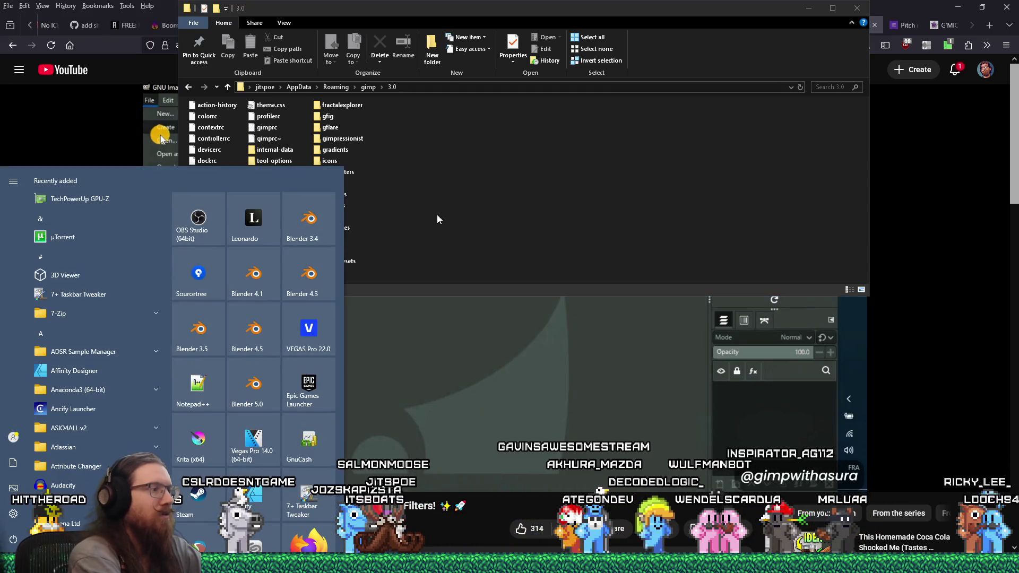
pyautogui.write('gm')
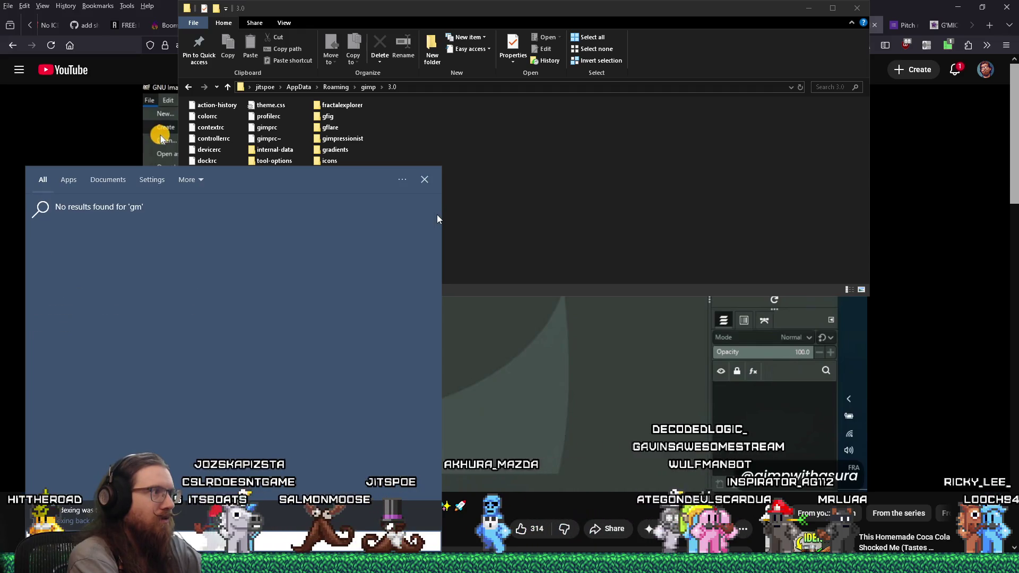
pyautogui.press('BackSpace')
pyautogui.write("'")
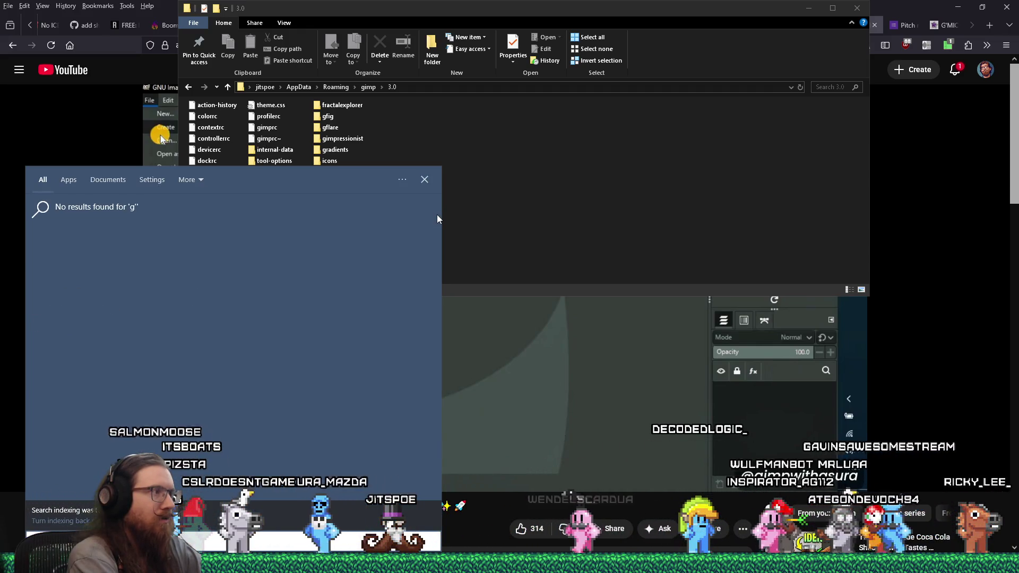
pyautogui.press('BackSpace')
pyautogui.press('BackSpace')
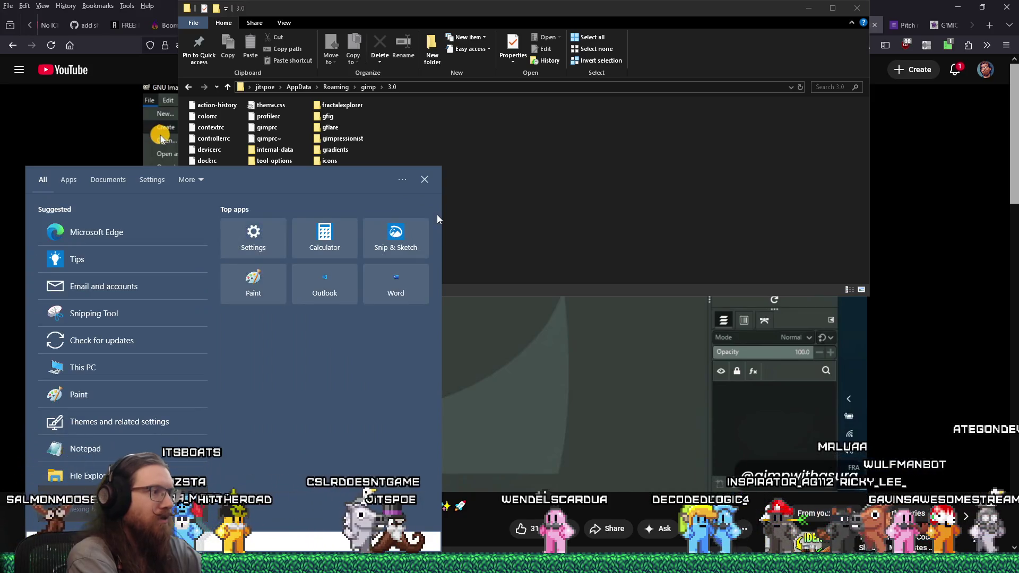
pyautogui.write('uninstall')
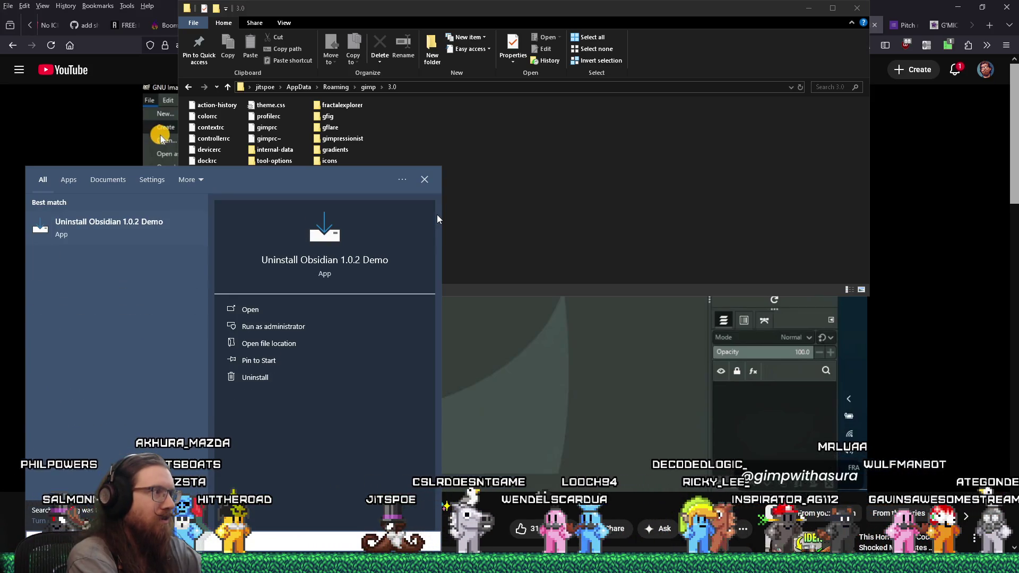
pyautogui.press('BackSpace')
pyautogui.press('BackSpace')
pyautogui.press('BackSpace')
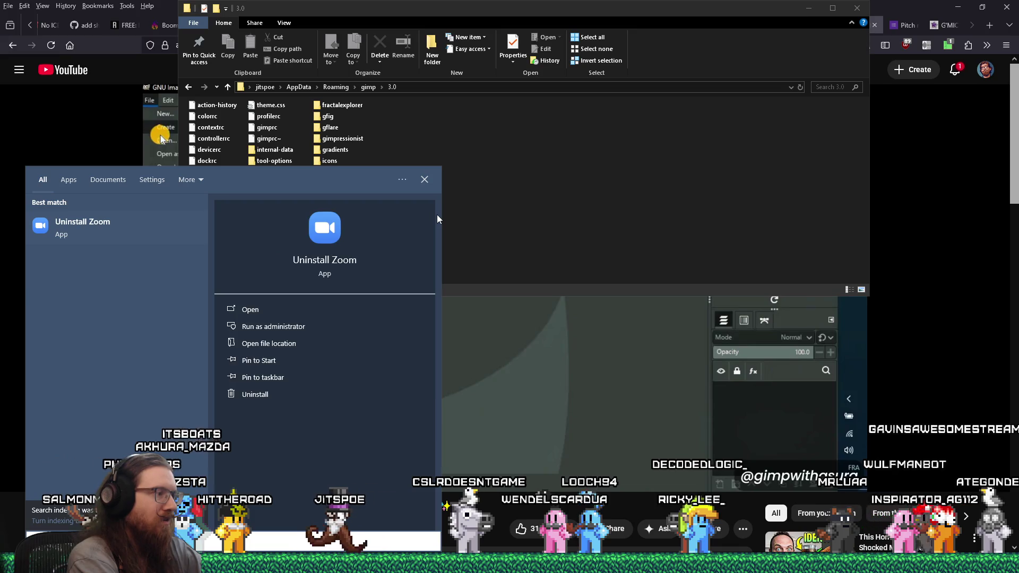
pyautogui.write('nstall')
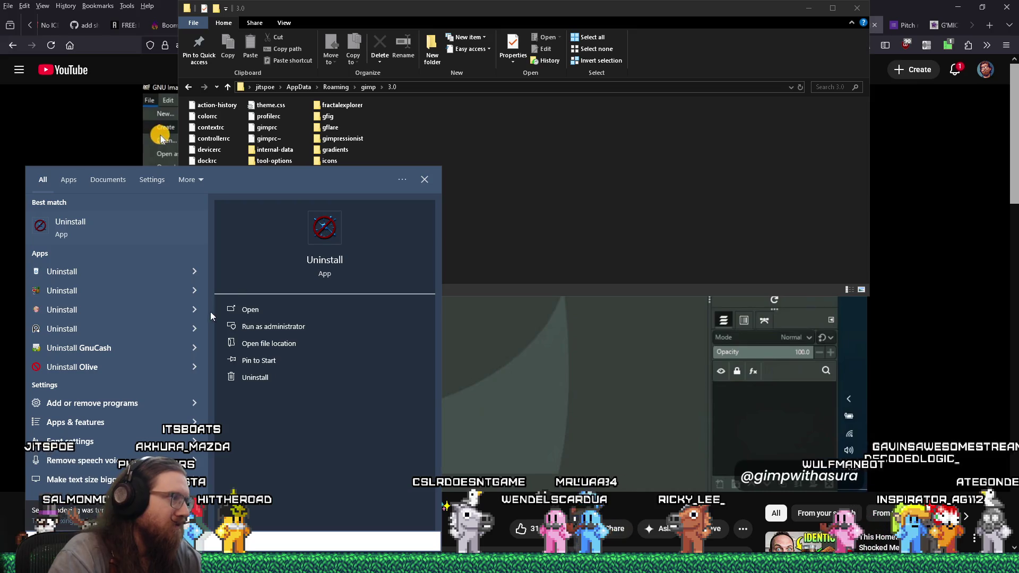
pyautogui.click(151, 402)
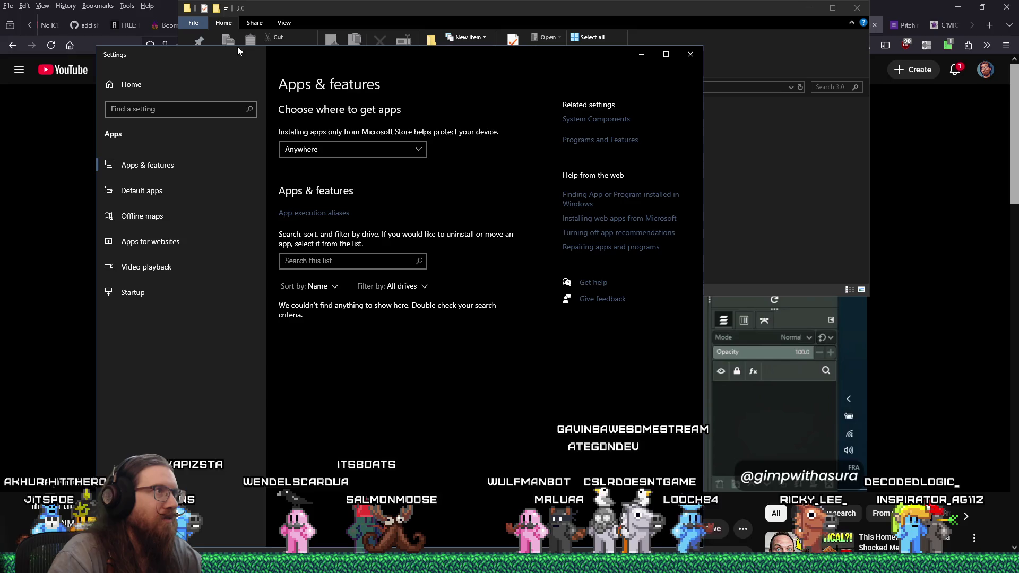
# Step: Filter installed apps by 'gimp' and uninstall G'MIC-Qt for GIMP 2.10
pyautogui.moveTo(249, 57); pyautogui.dragTo(345, 60)
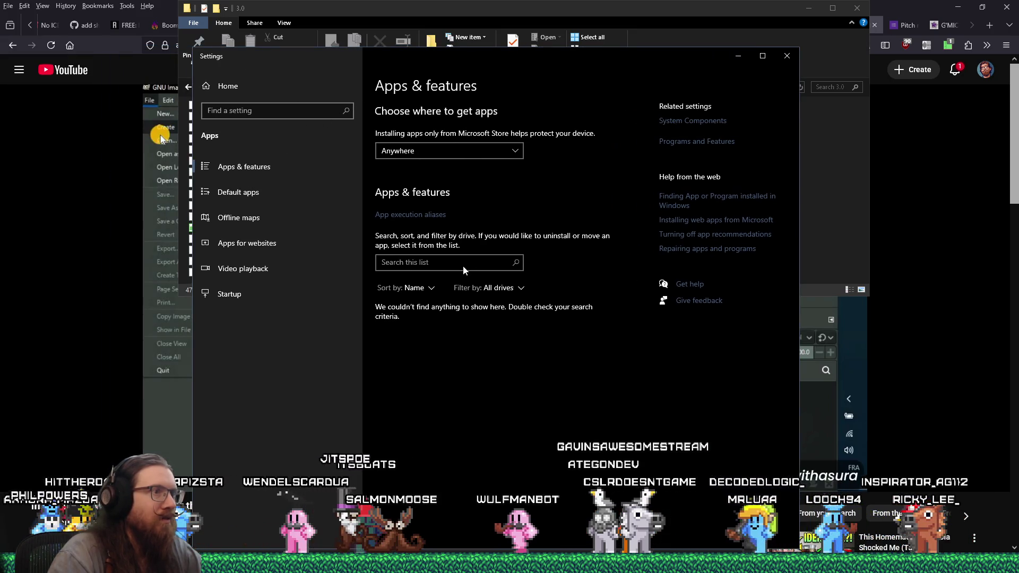
pyautogui.click(479, 262)
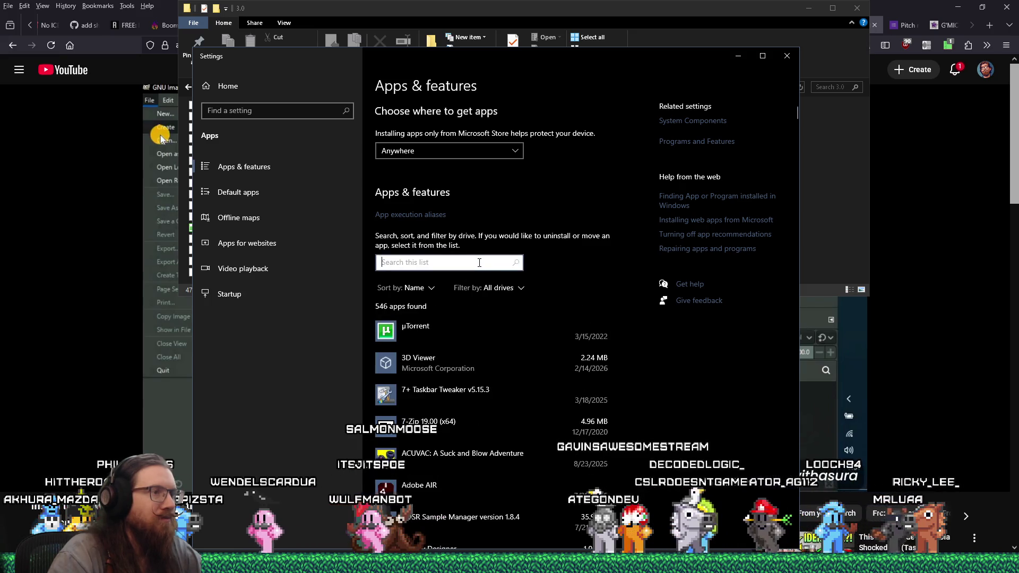
pyautogui.write('gimp')
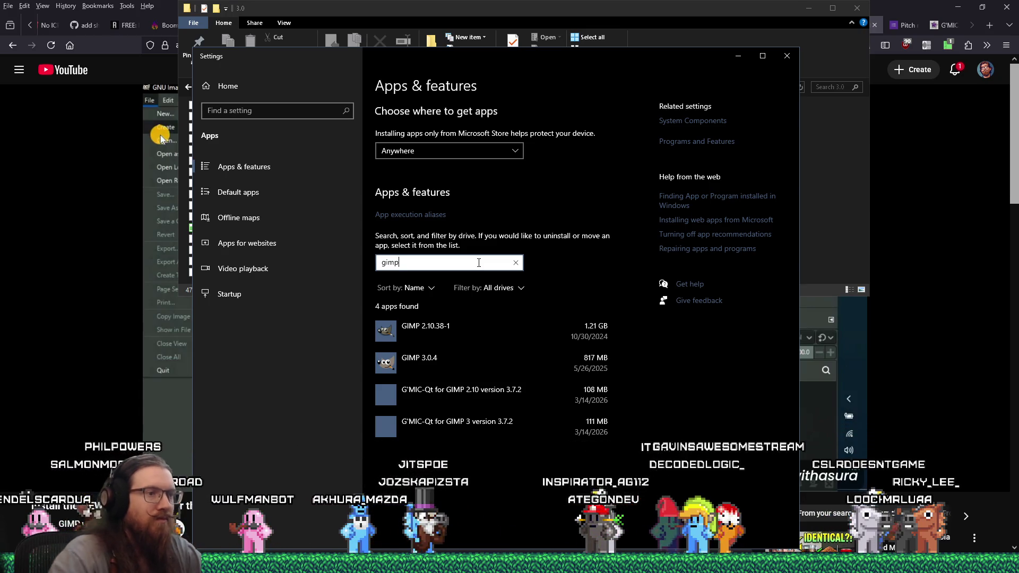
pyautogui.click(505, 394)
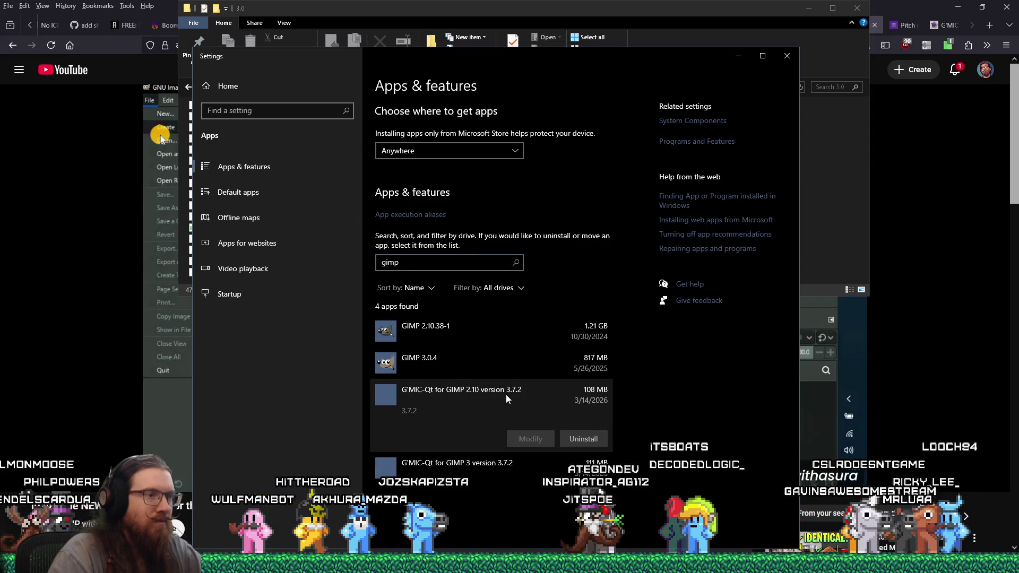
pyautogui.click(577, 439)
pyautogui.click(620, 416)
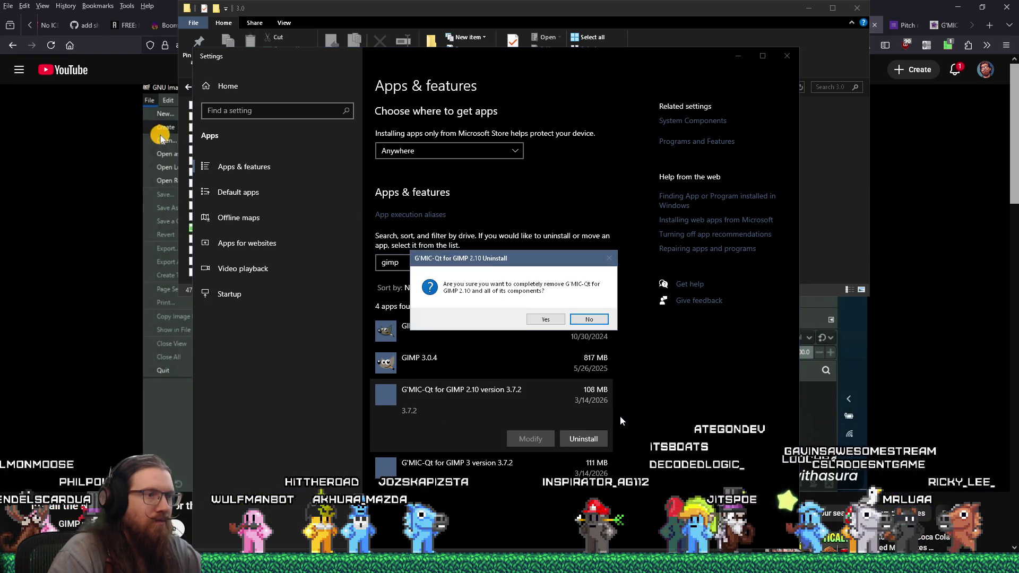
pyautogui.click(549, 325)
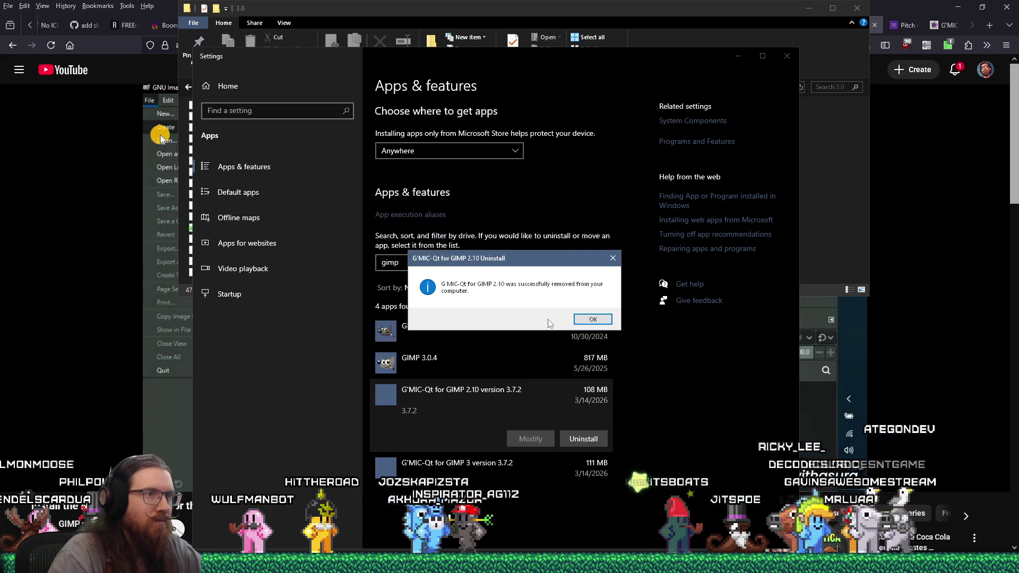
pyautogui.click(594, 320)
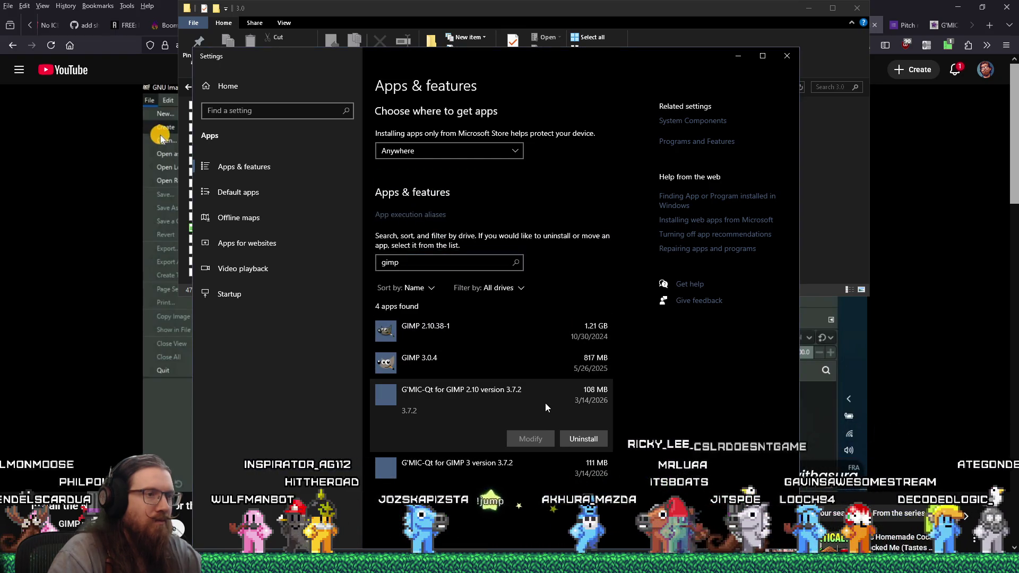
# Step: Uninstall G'MIC-Qt for GIMP 3 and close Windows Settings
pyautogui.click(578, 406)
pyautogui.click(584, 439)
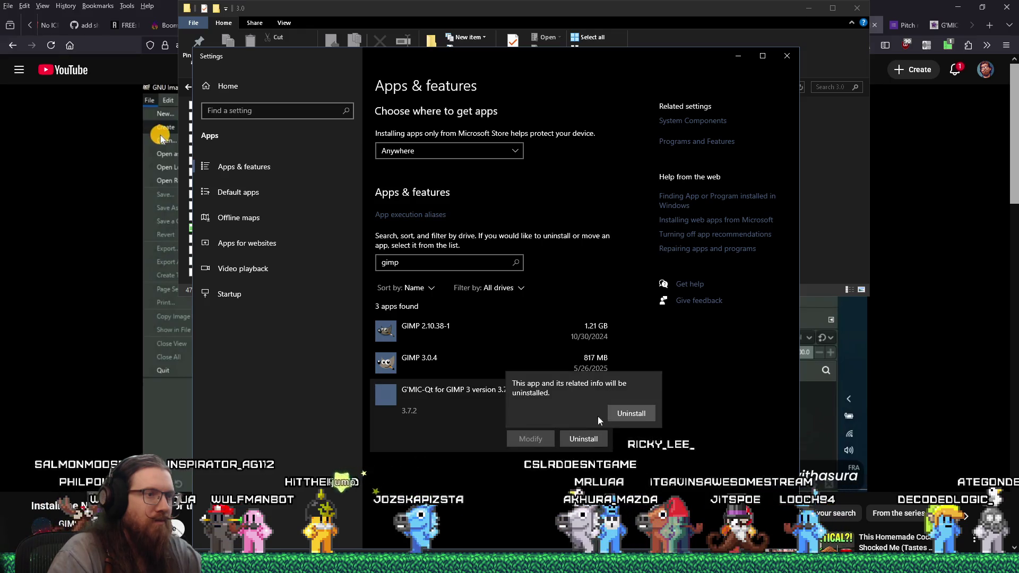
pyautogui.click(621, 415)
pyautogui.click(555, 319)
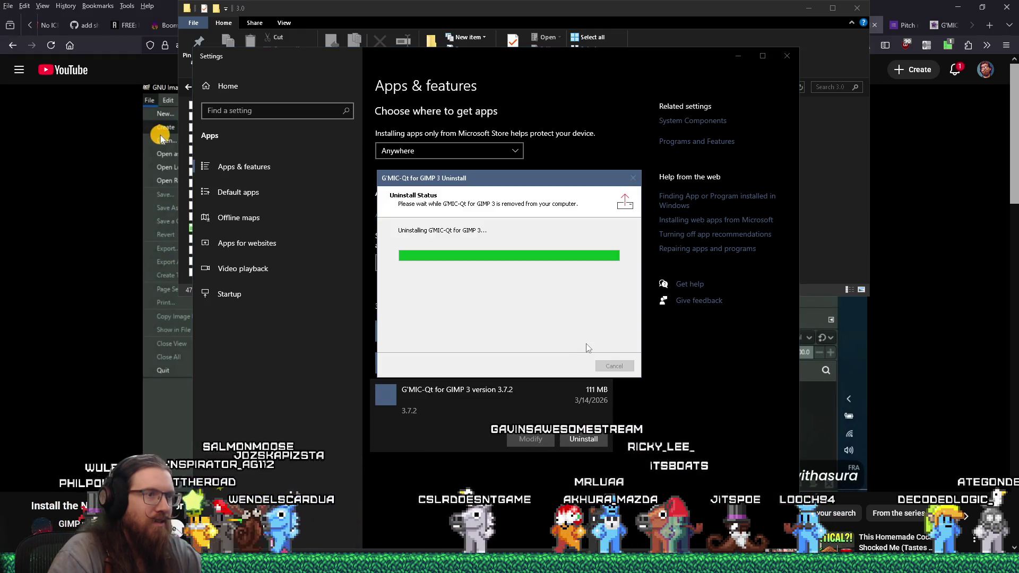
pyautogui.click(588, 320)
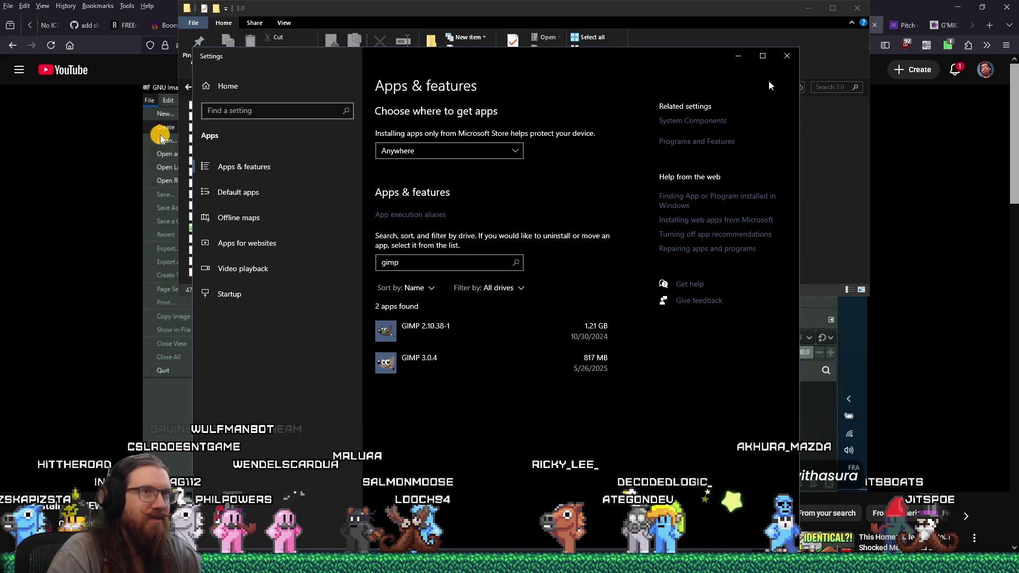
pyautogui.click(778, 56)
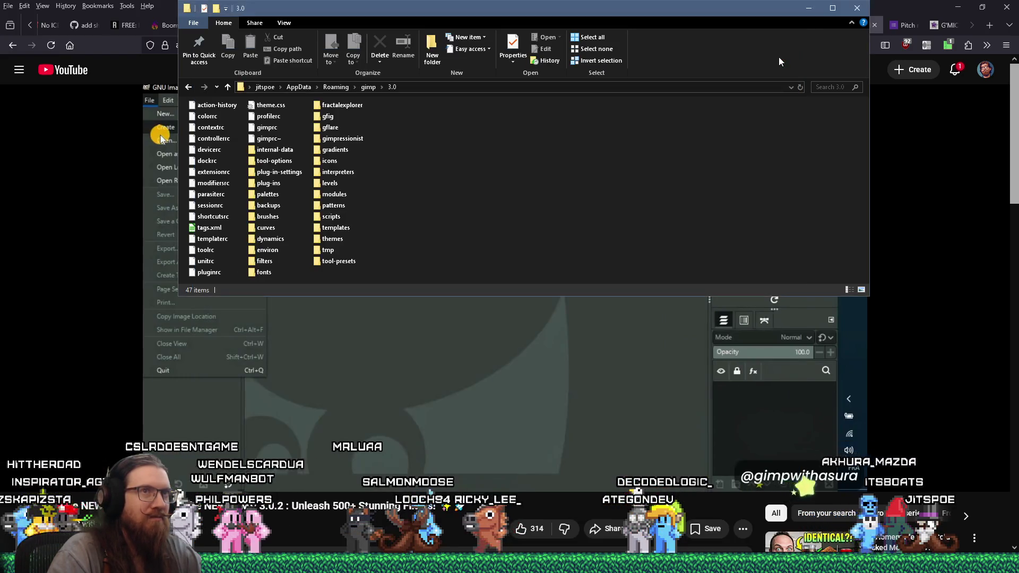
# Step: Run gmic_3.7.2_gimp3.0_win64.exe from Firefox downloads, accept the license and finish setup
pyautogui.click(910, 4)
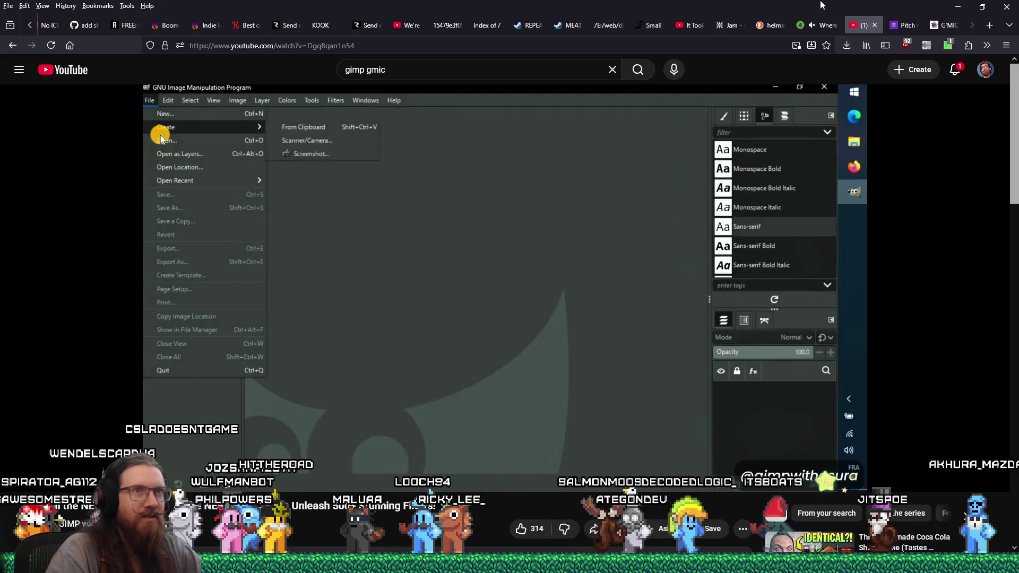
pyautogui.click(845, 46)
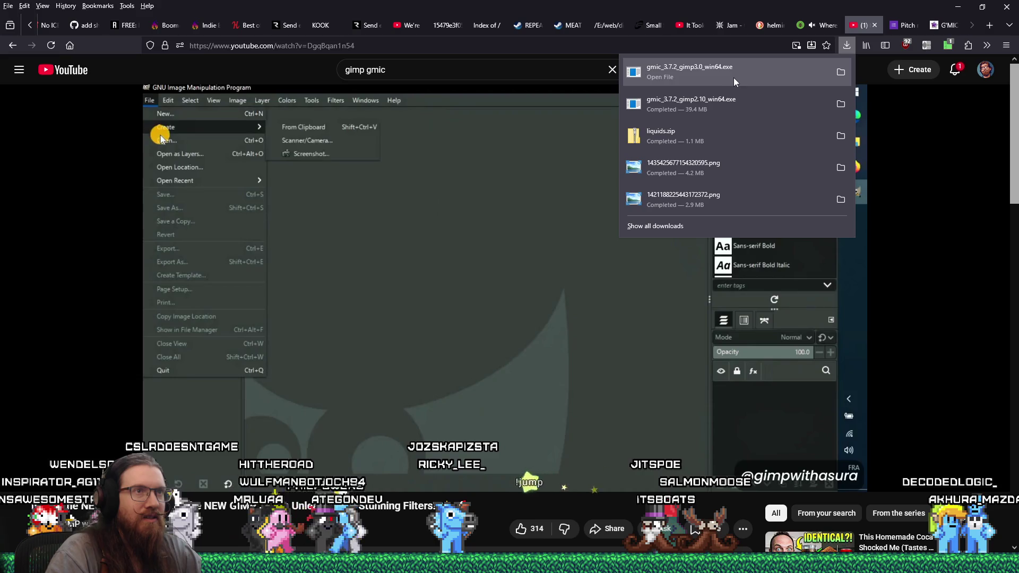
pyautogui.click(731, 71)
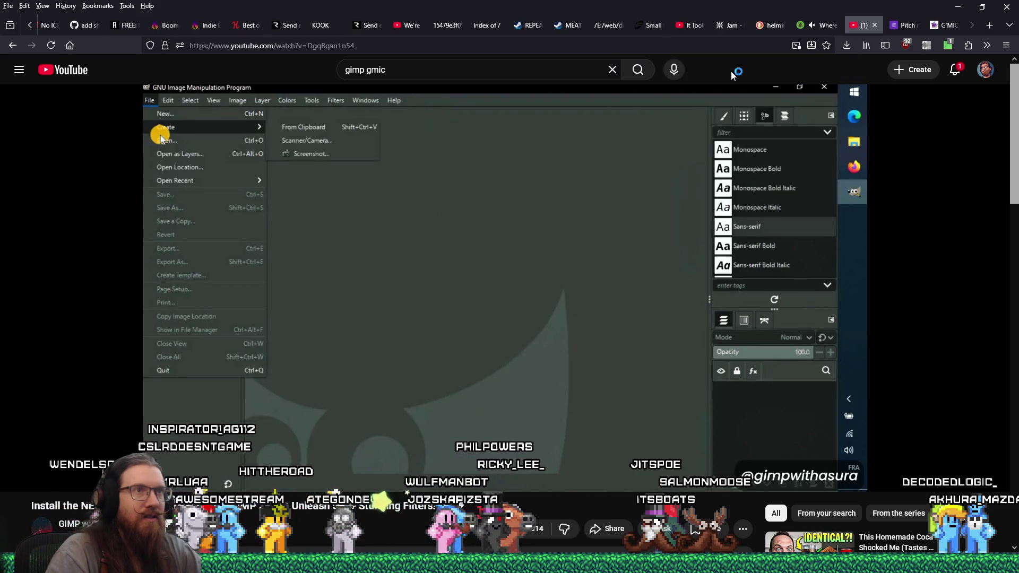
pyautogui.click(517, 307)
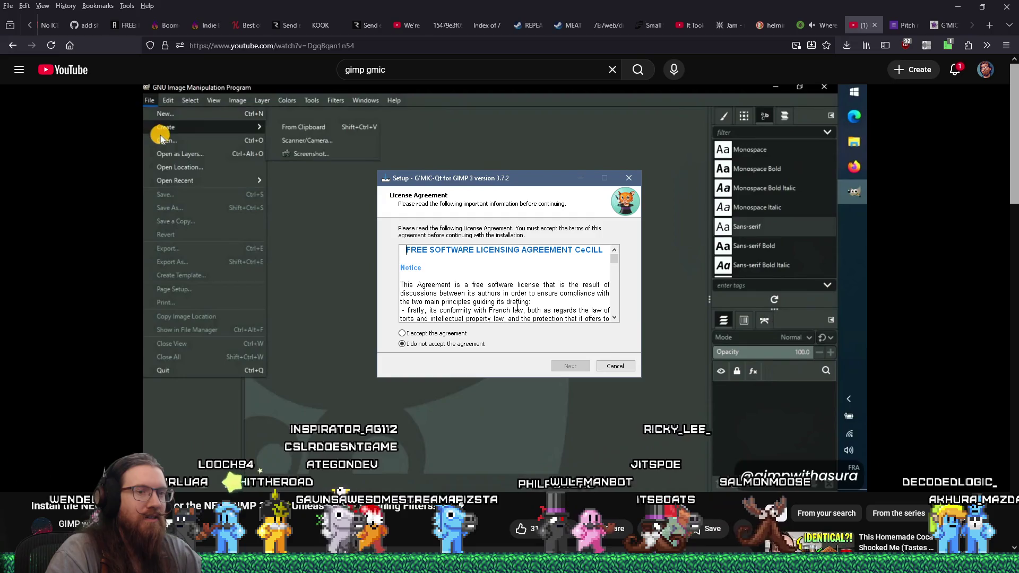
pyautogui.click(402, 333)
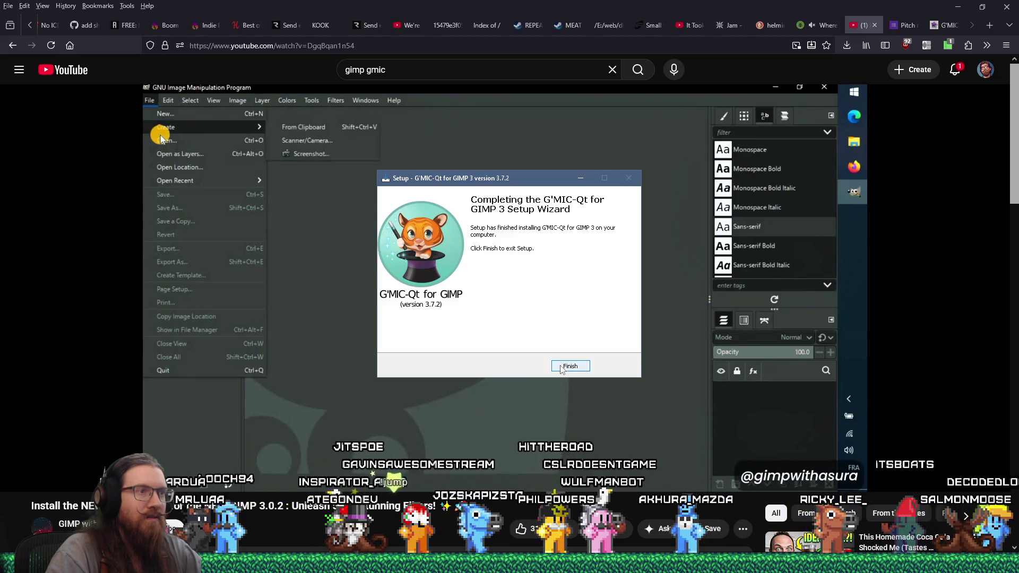
pyautogui.click(566, 369)
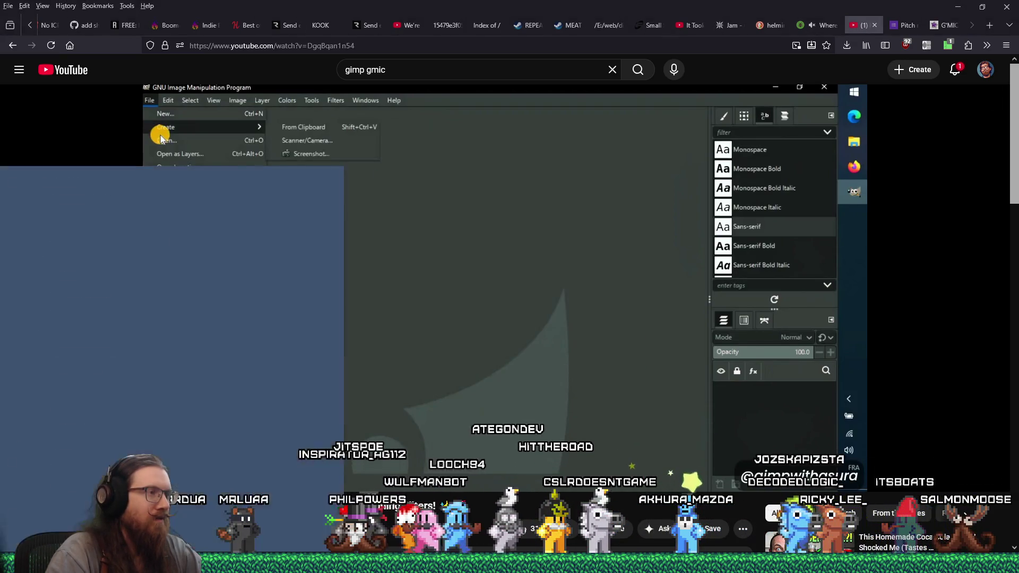
# Step: Launch GIMP 3.0.4, which reports a missing libngtcp2-16.dll, and start a new browser-tab search
pyautogui.write('gimp')
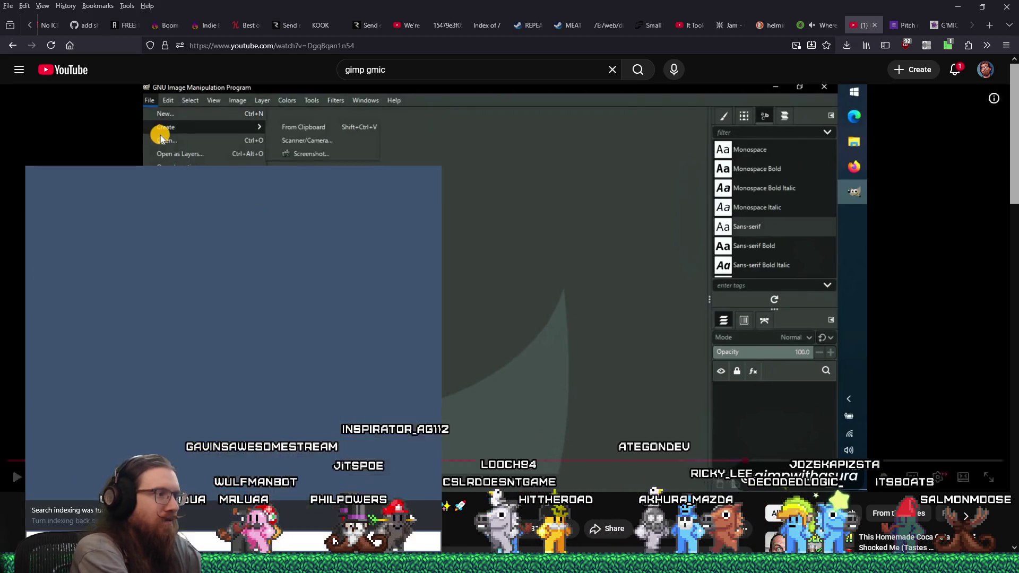
pyautogui.click(135, 224)
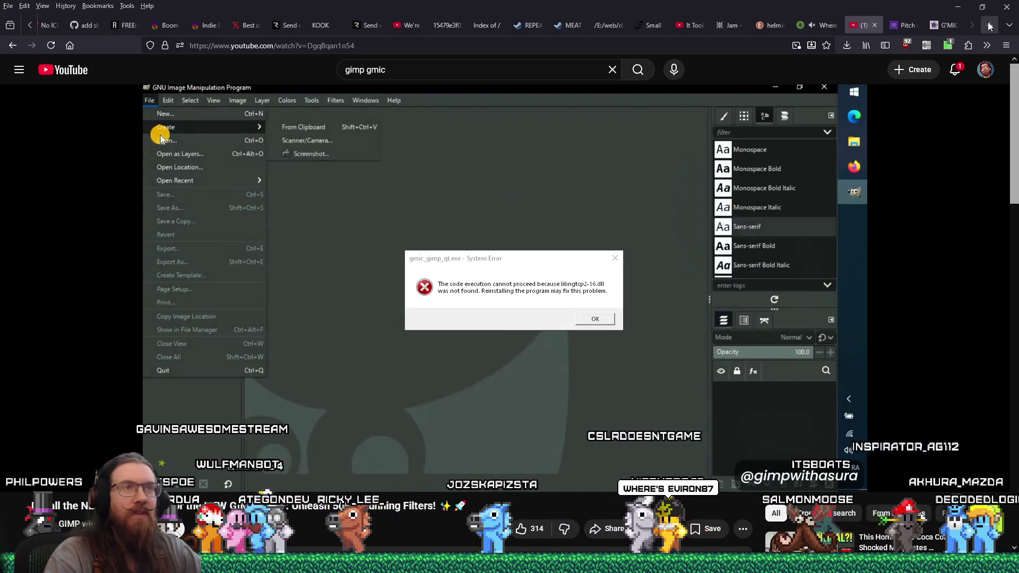
pyautogui.hotkey('ctrl', 't')
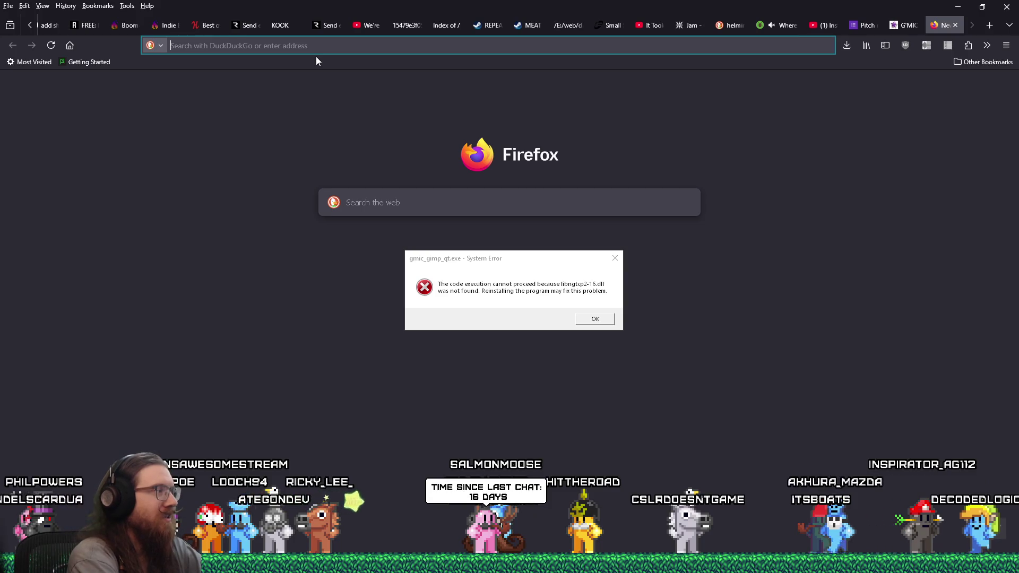
pyautogui.write('(li')
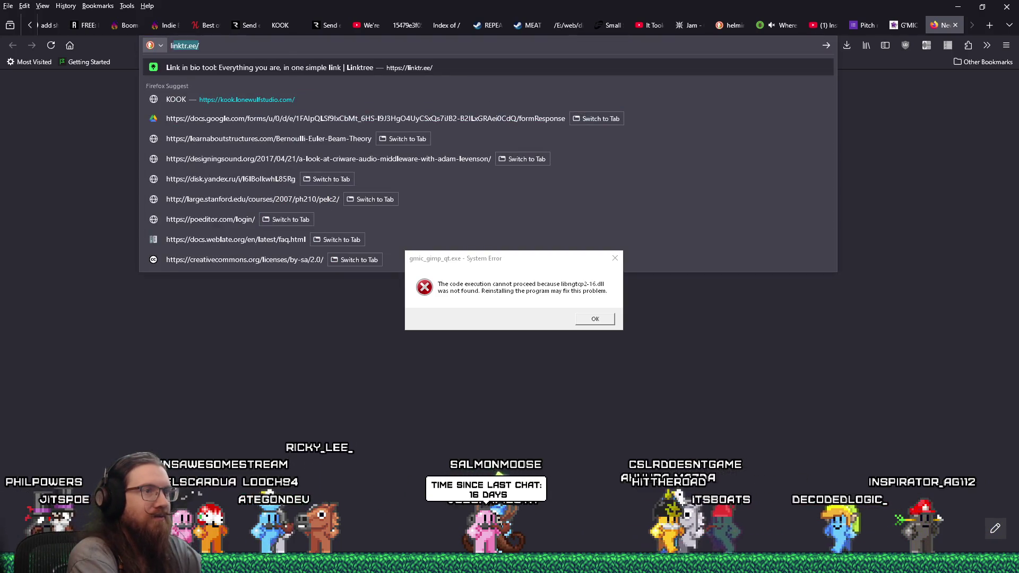
pyautogui.write('bngt')
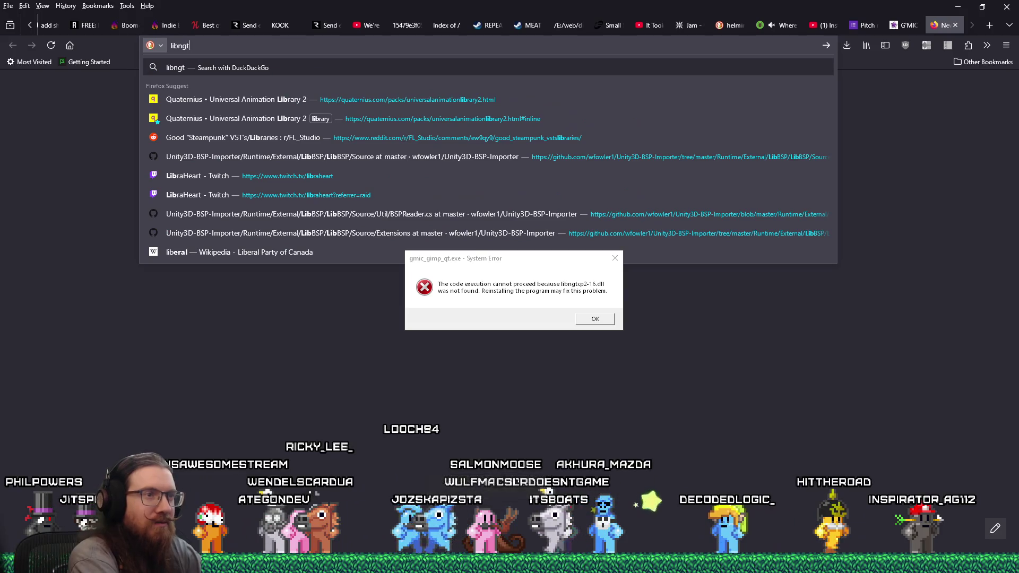
pyautogui.write('cp2-')
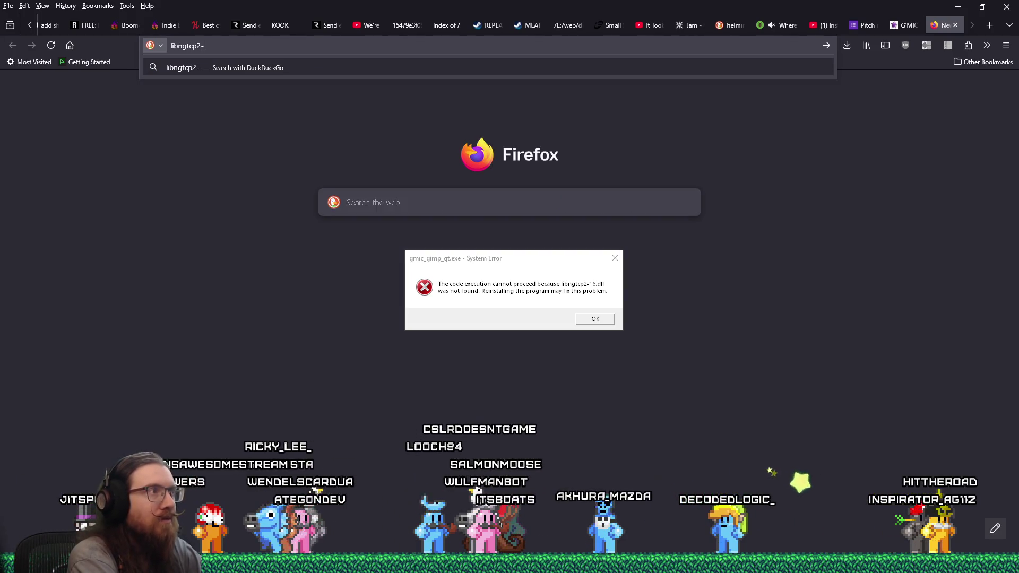
pyautogui.write('16.dll')
# Step: Search the web for libngtcp2-16.dll, then refine the query by adding "gimp" in quotes
pyautogui.press('Return')
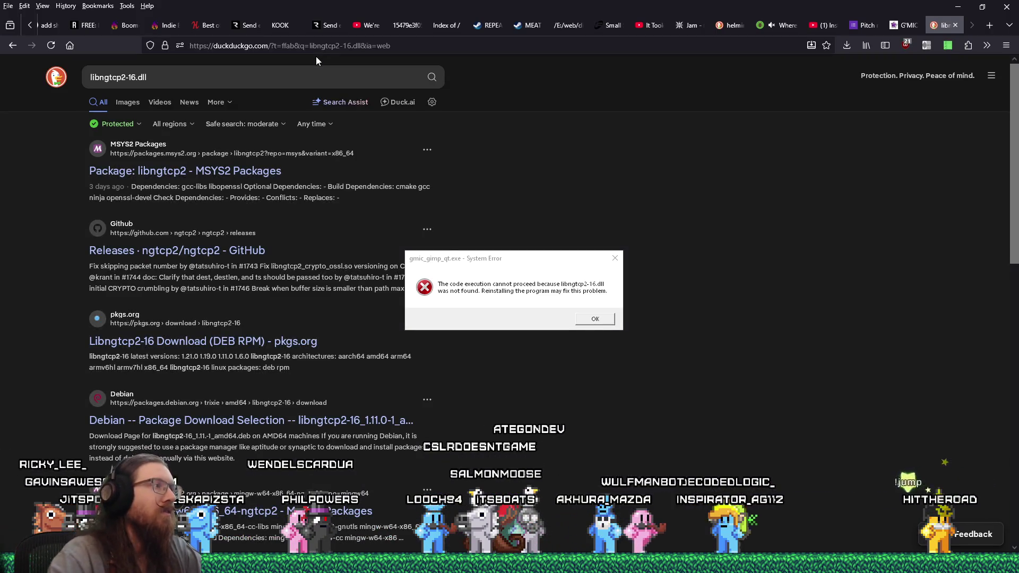
pyautogui.click(279, 81)
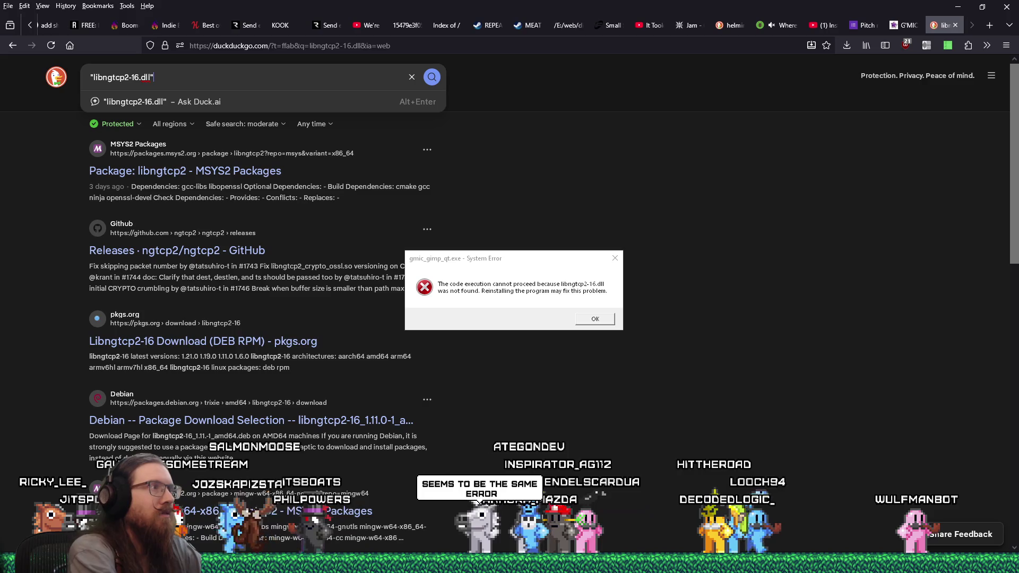
pyautogui.write(' gimp"')
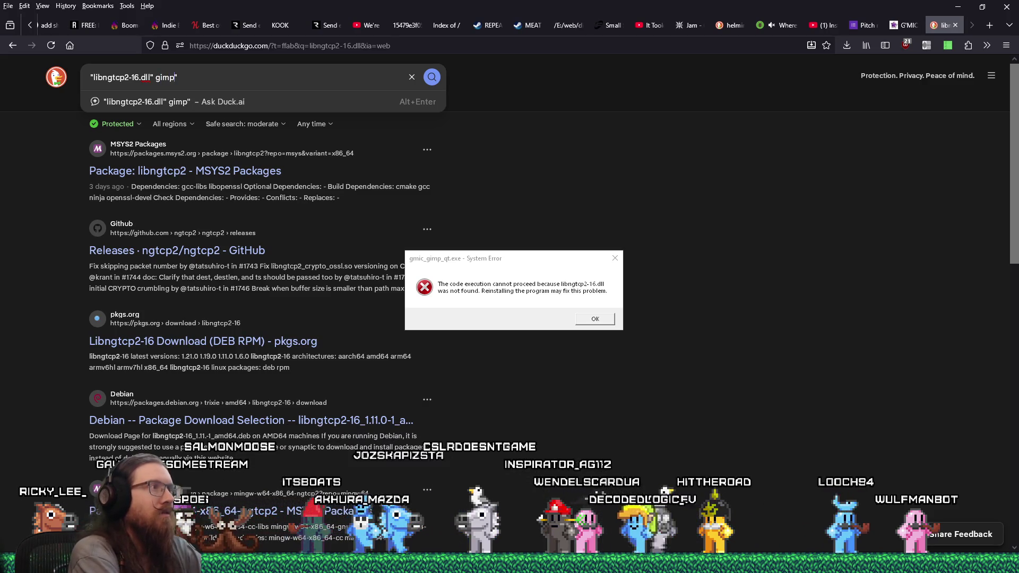
pyautogui.write('"')
pyautogui.press('Return')
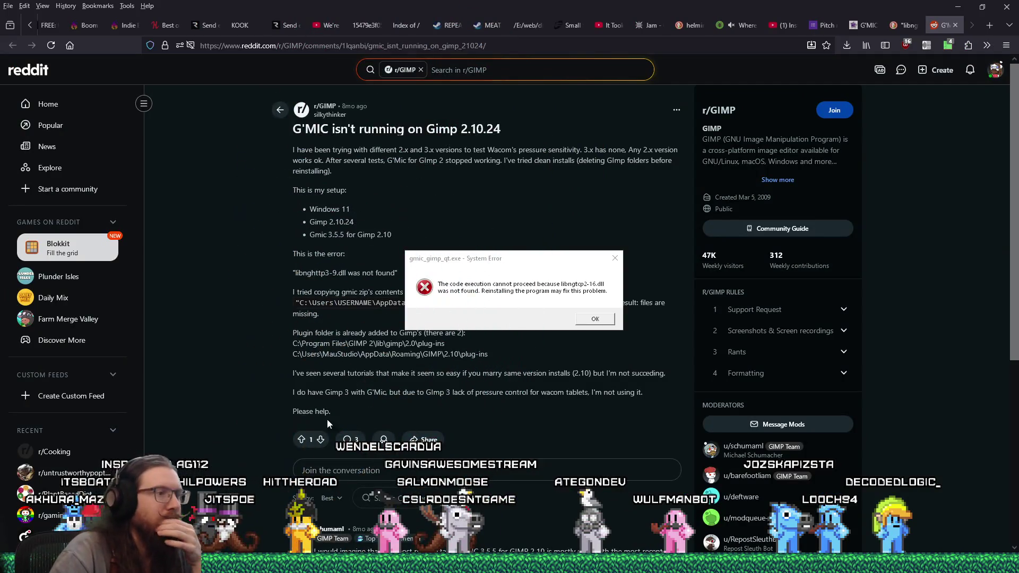
# Step: Scroll through the Reddit thread about G'MIC not running on Gimp 2.10.24
pyautogui.scroll(-3, 345, 327)
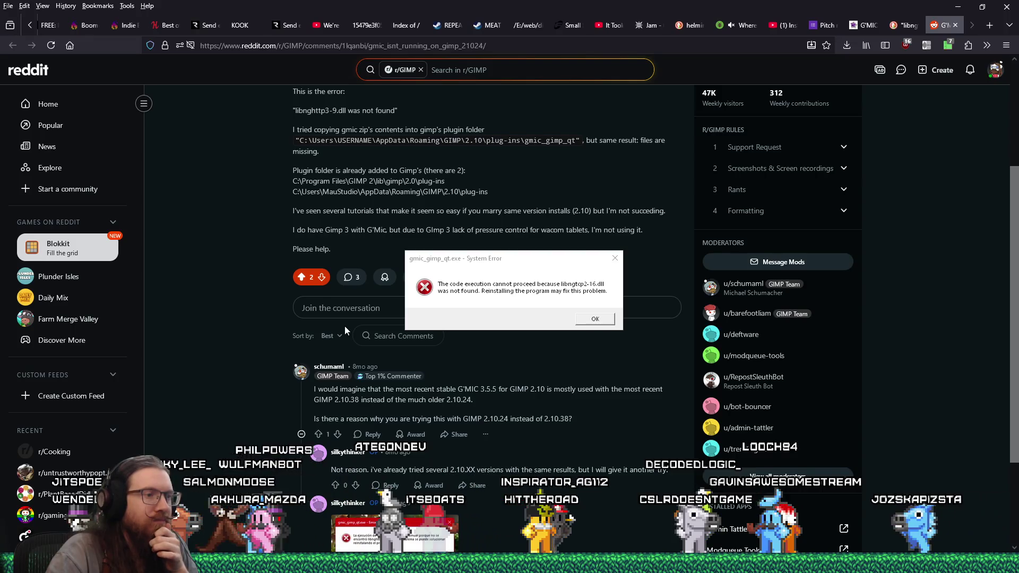
pyautogui.scroll(-2, 345, 329)
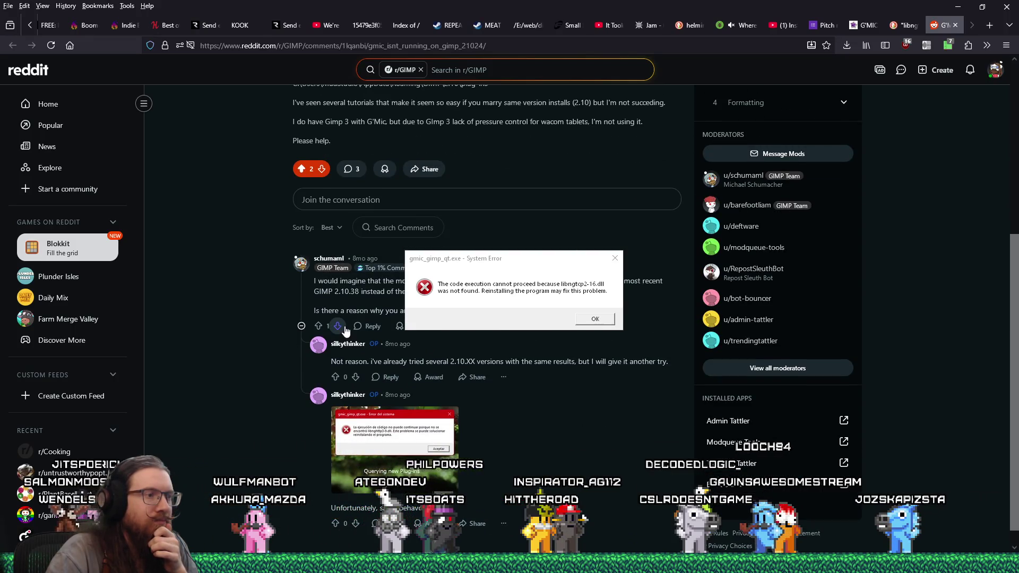
pyautogui.scroll(-1, 345, 330)
pyautogui.scroll(3, 345, 330)
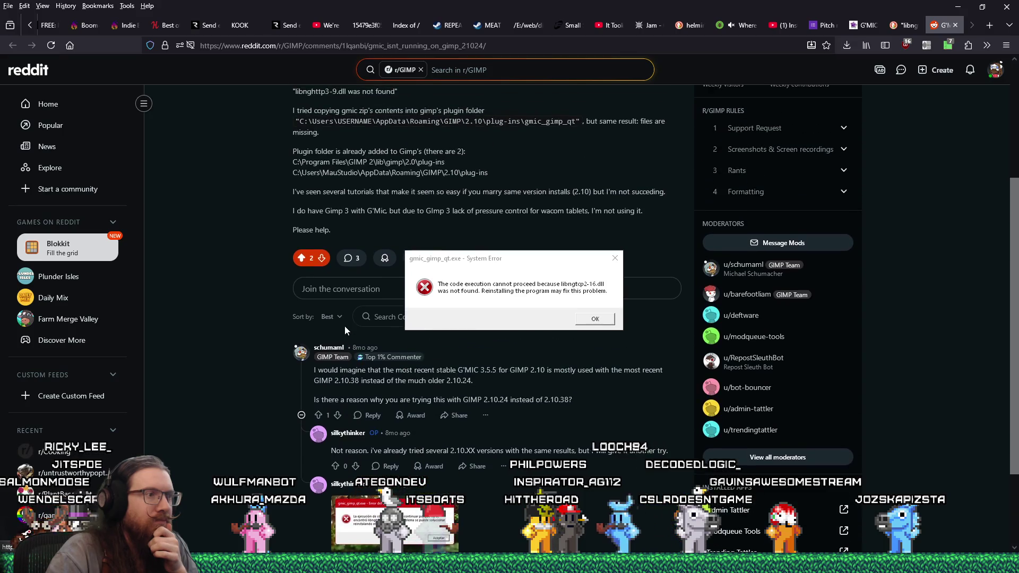
pyautogui.scroll(3, 345, 330)
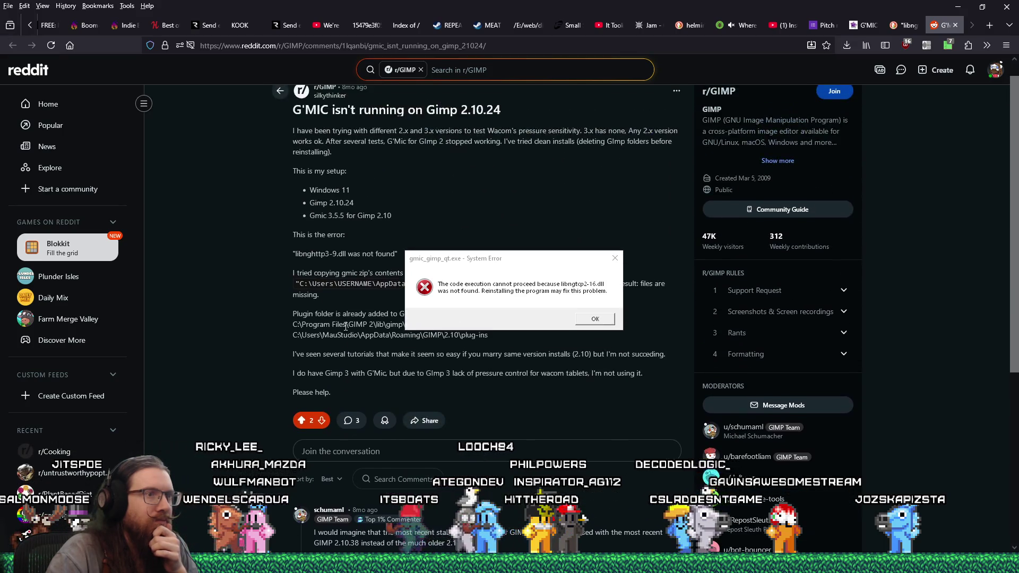
# Step: Drag the System Error dialog off the post text and glance at the hidden tray icons
pyautogui.click(498, 255)
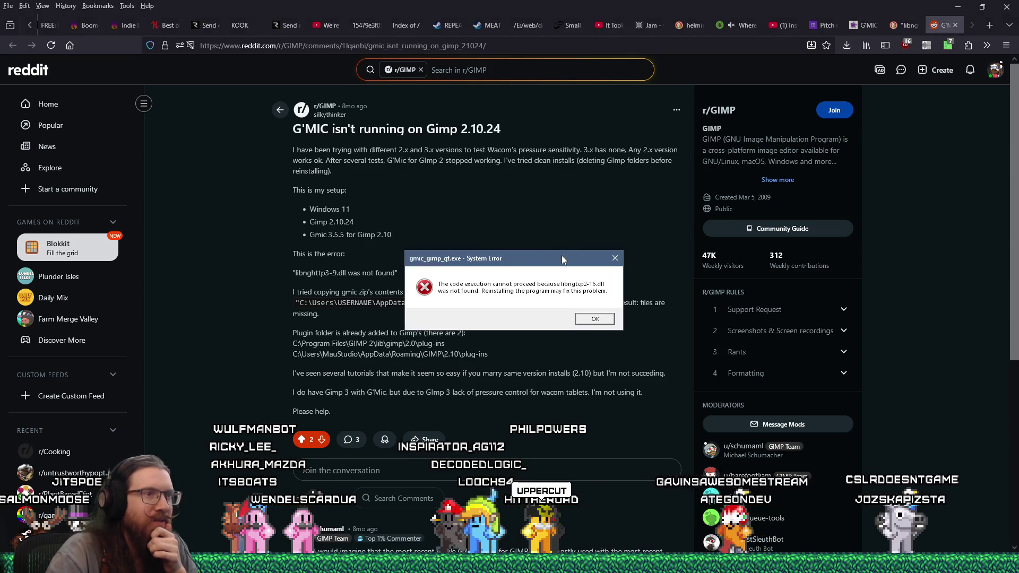
pyautogui.moveTo(560, 265)
pyautogui.mouseDown()
pyautogui.moveTo(714, 263)
pyautogui.moveTo(698, 152)
pyautogui.moveTo(708, 212)
pyautogui.mouseUp()
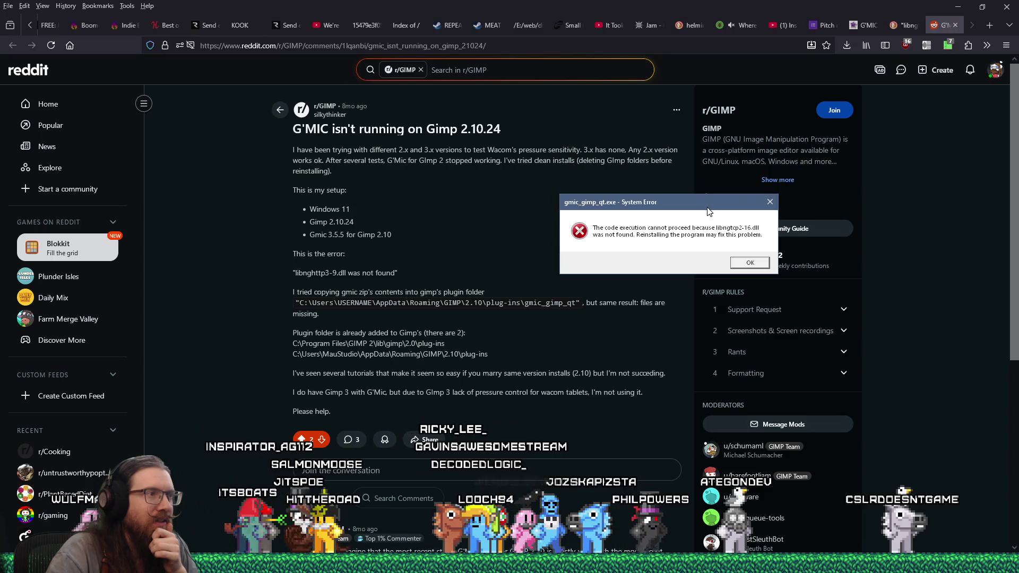
pyautogui.click(868, 564)
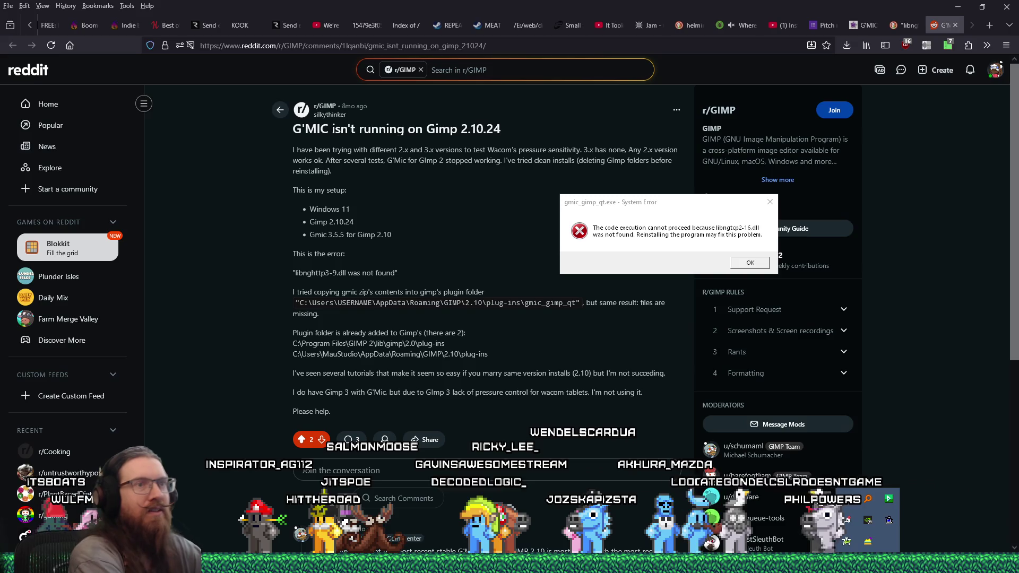
pyautogui.press('Escape')
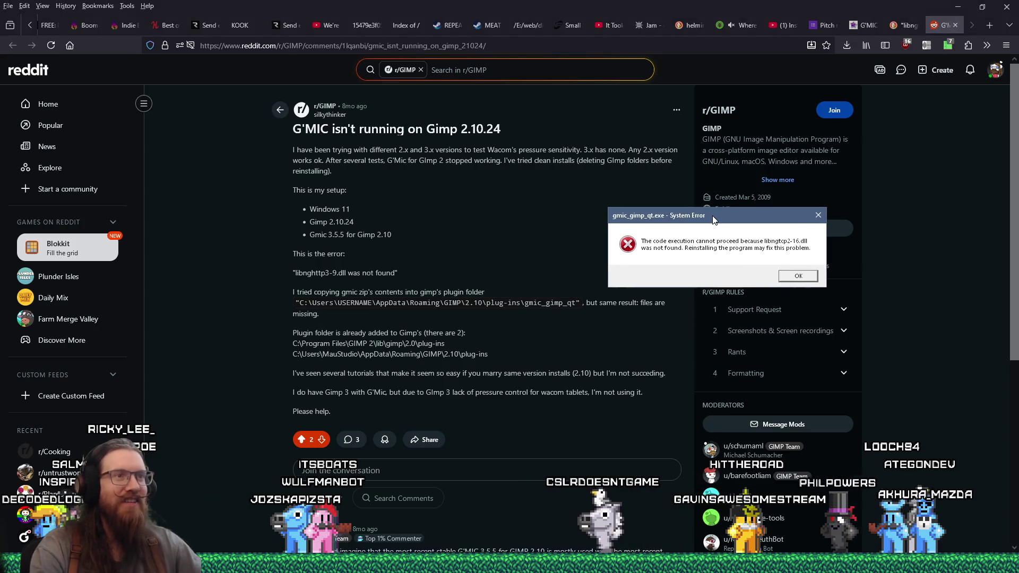
# Step: Dismiss the libngtcp2-16.dll and libngtcp2_crypto_ossl-0.dll errors and bring the Reddit thread forward
pyautogui.press('Return')
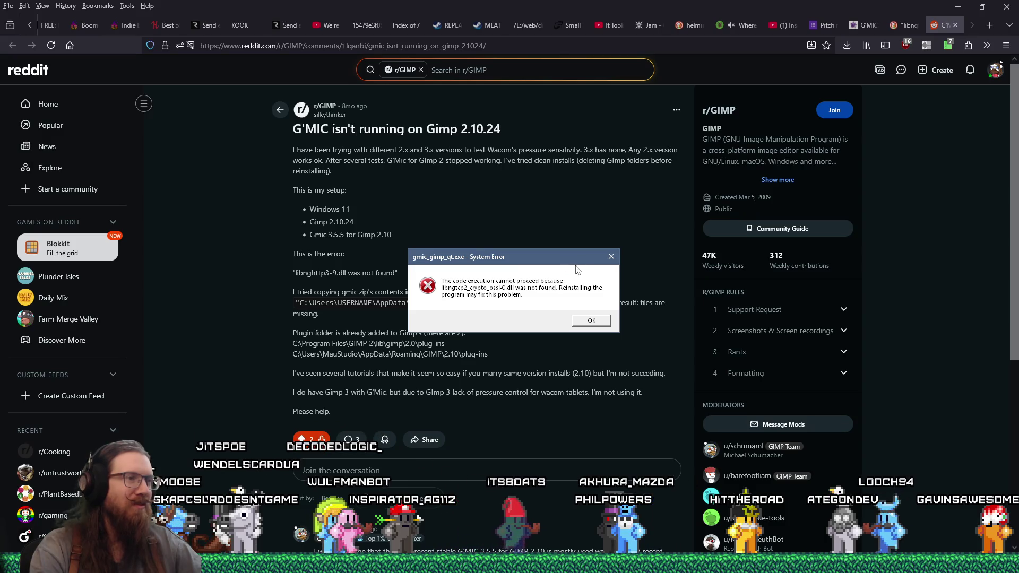
pyautogui.click(611, 258)
pyautogui.scroll(-5, 848, 281)
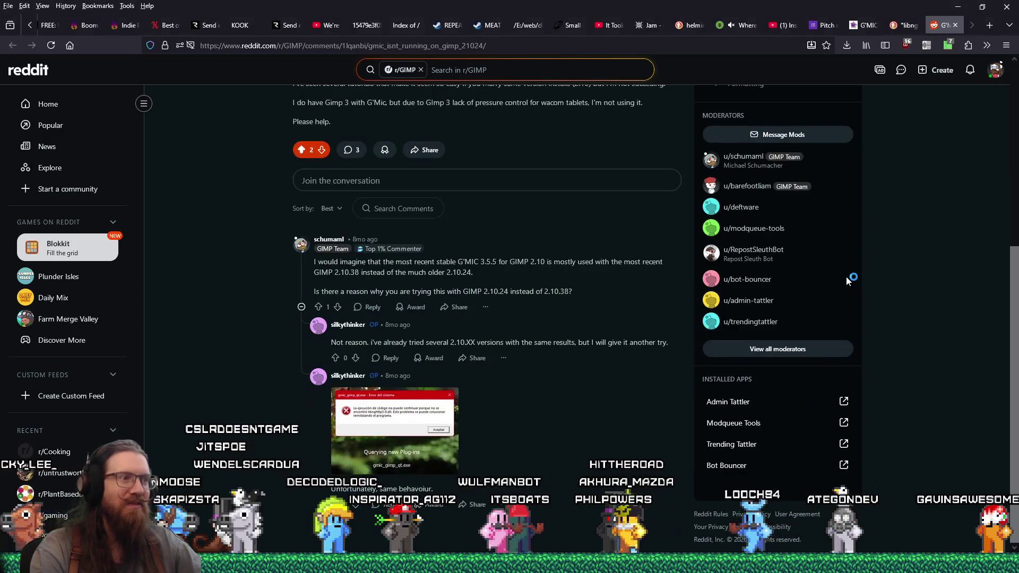
pyautogui.scroll(5, 848, 280)
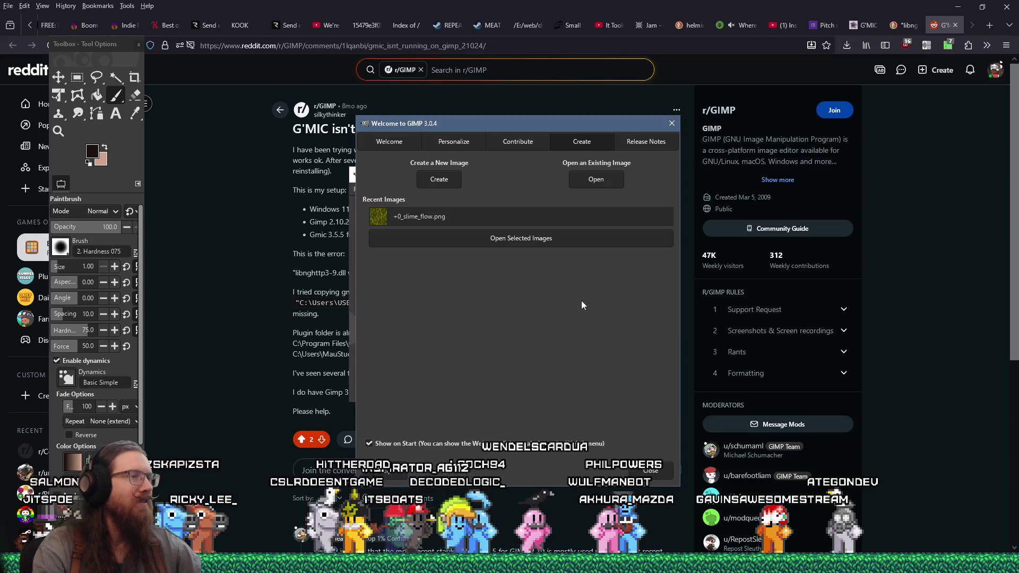
pyautogui.click(262, 196)
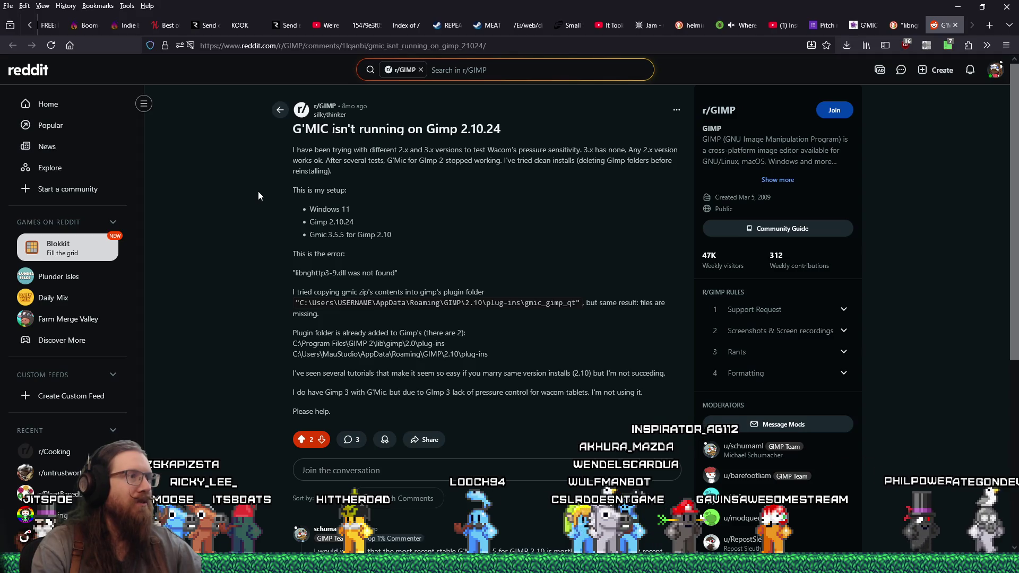
pyautogui.scroll(-5, 258, 192)
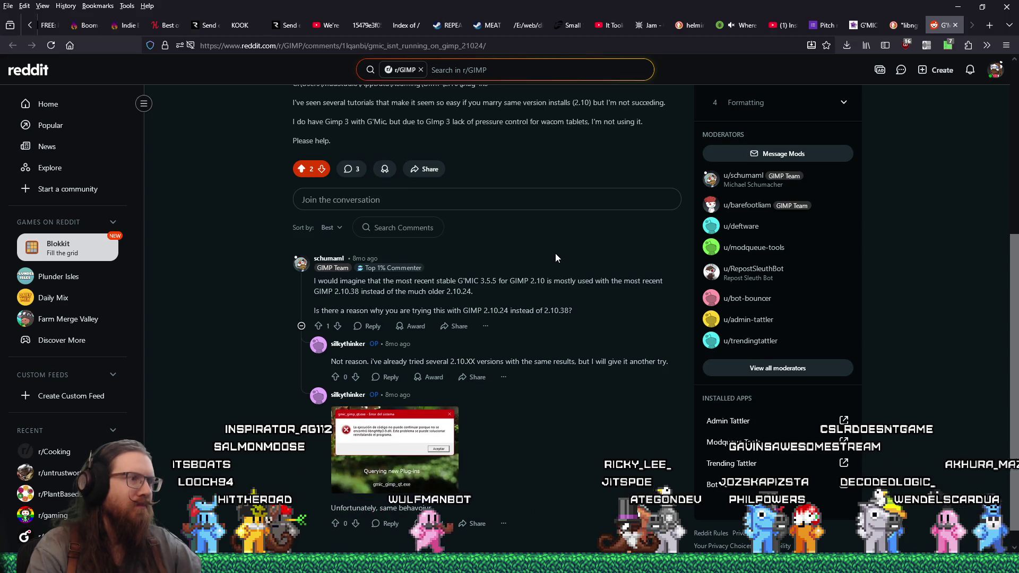
pyautogui.scroll(2, 556, 254)
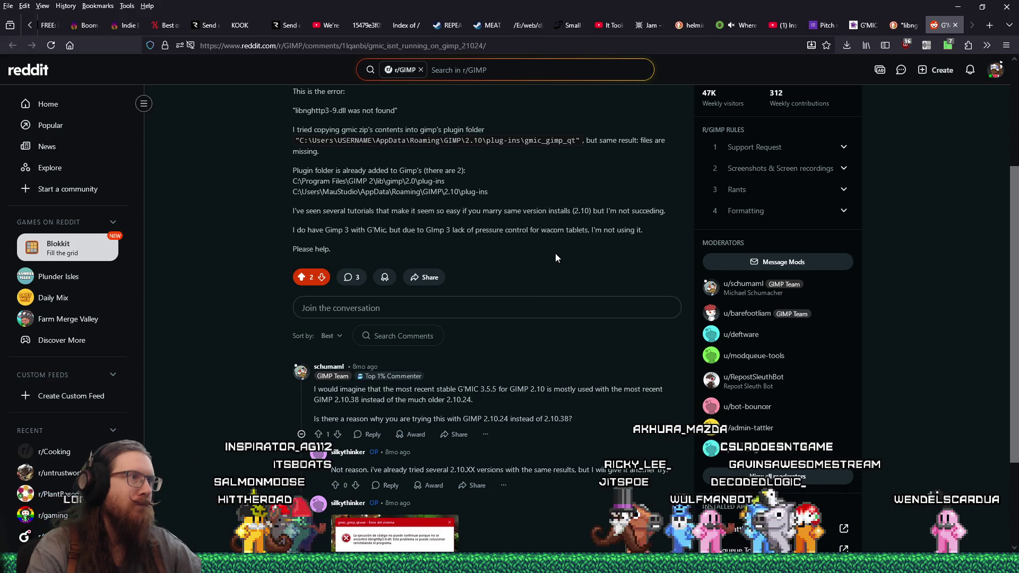
pyautogui.scroll(2, 555, 253)
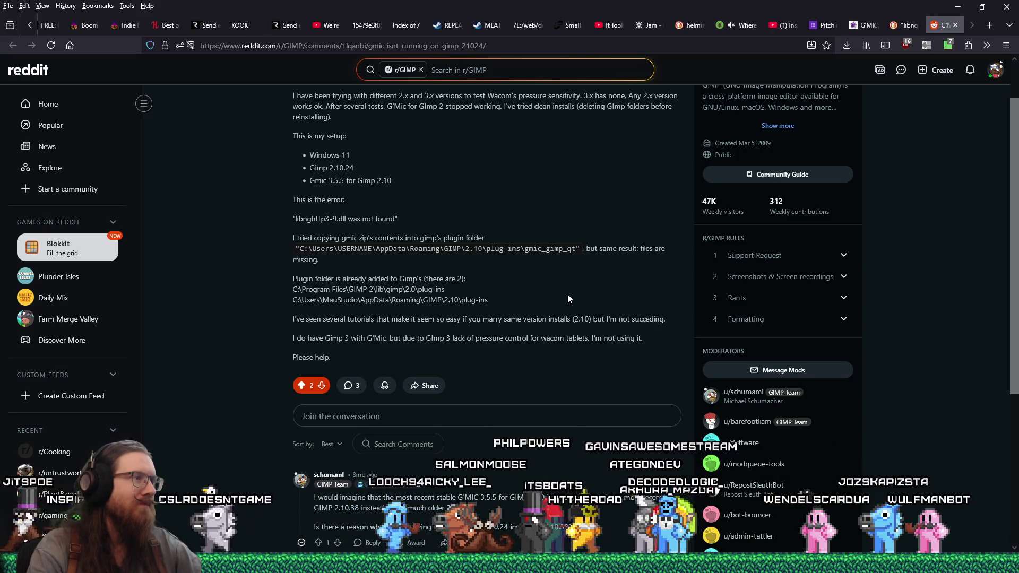
pyautogui.scroll(2, 568, 298)
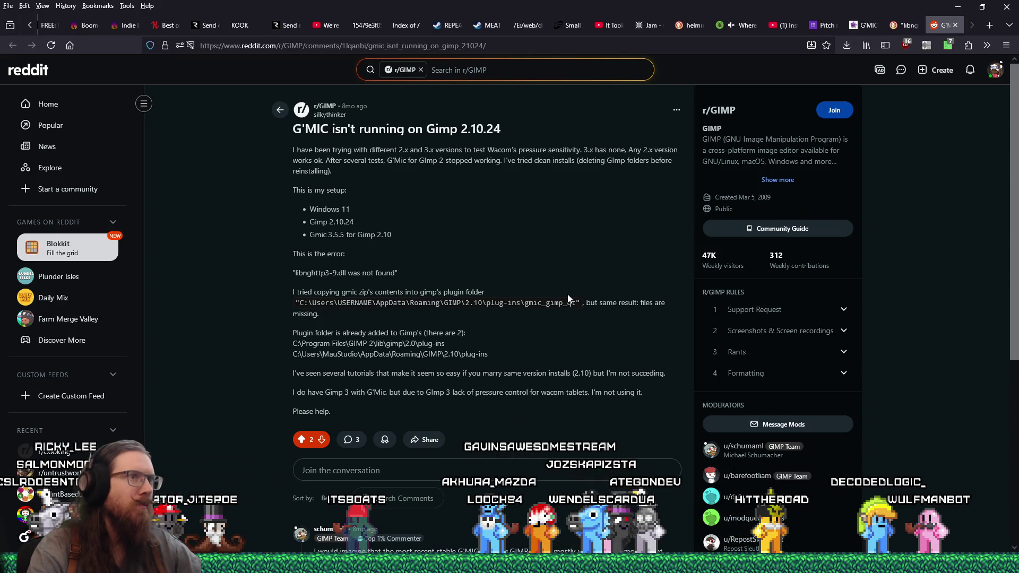
pyautogui.scroll(-4, 568, 294)
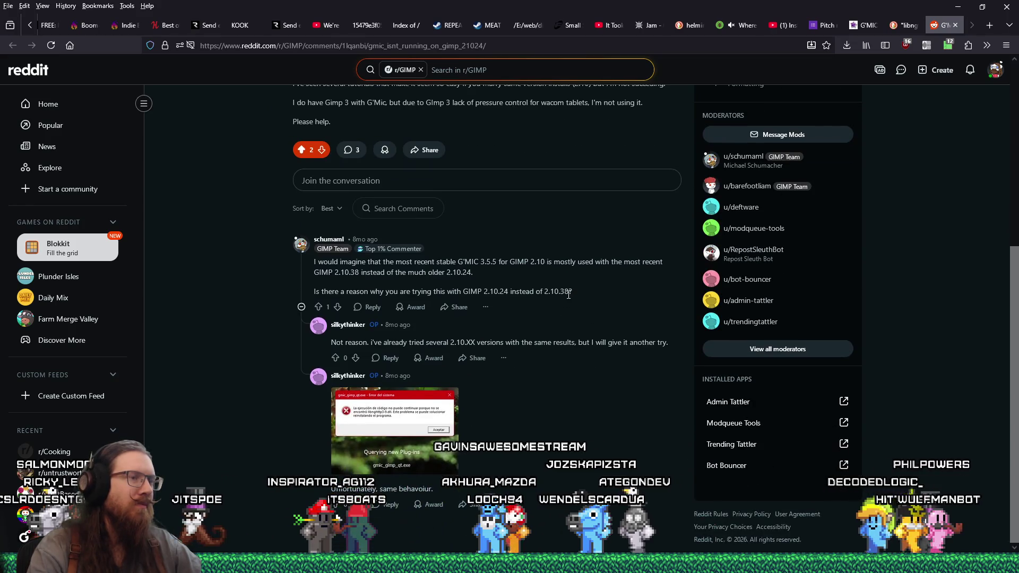
pyautogui.scroll(3, 568, 295)
pyautogui.scroll(2, 567, 292)
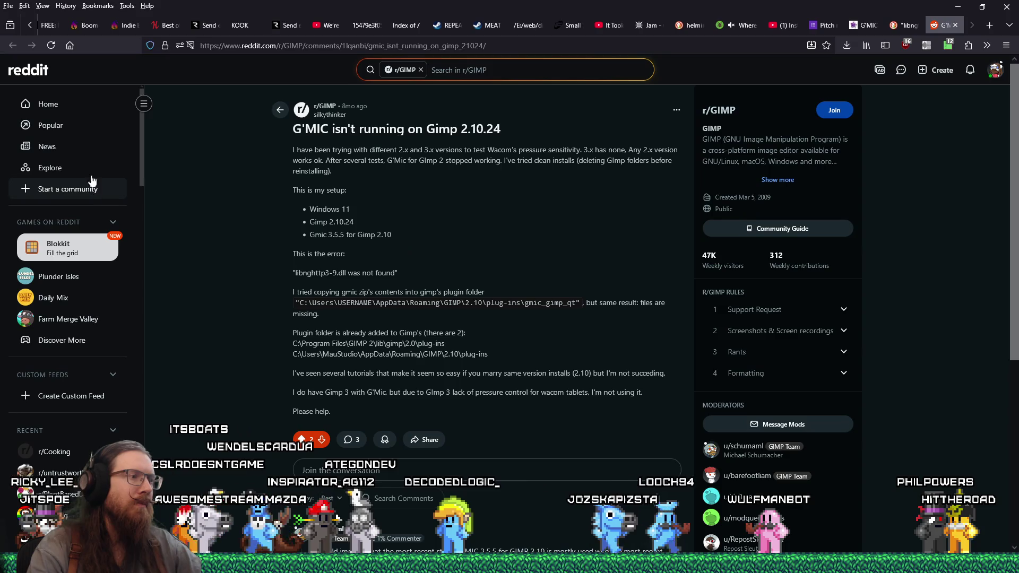
pyautogui.click(900, 27)
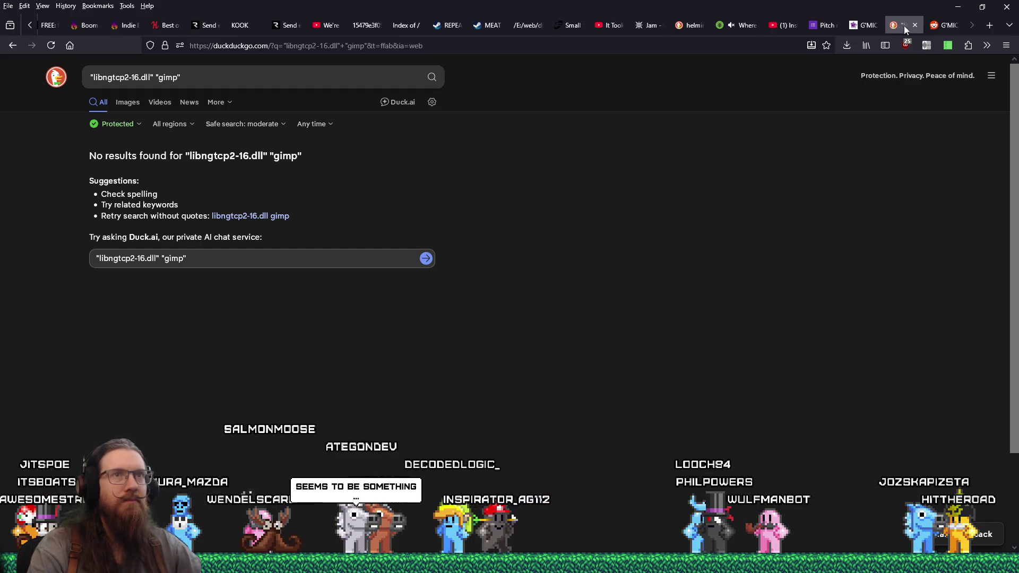
# Step: Close the DuckDuckGo, Reddit and G'MIC download tabs, minimize Firefox and close GIMP's welcome dialog
pyautogui.click(915, 26)
pyautogui.click(917, 24)
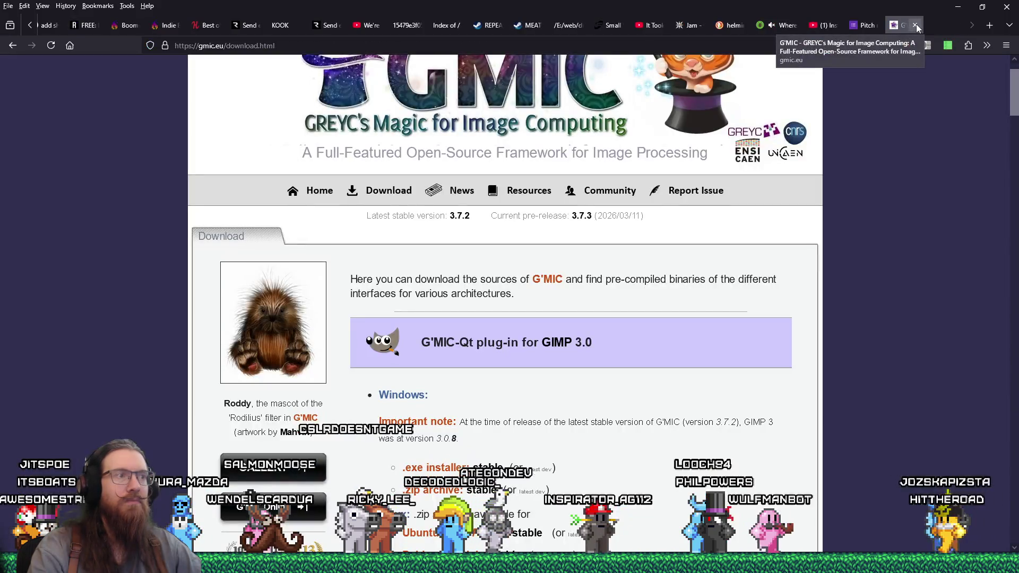
pyautogui.click(917, 24)
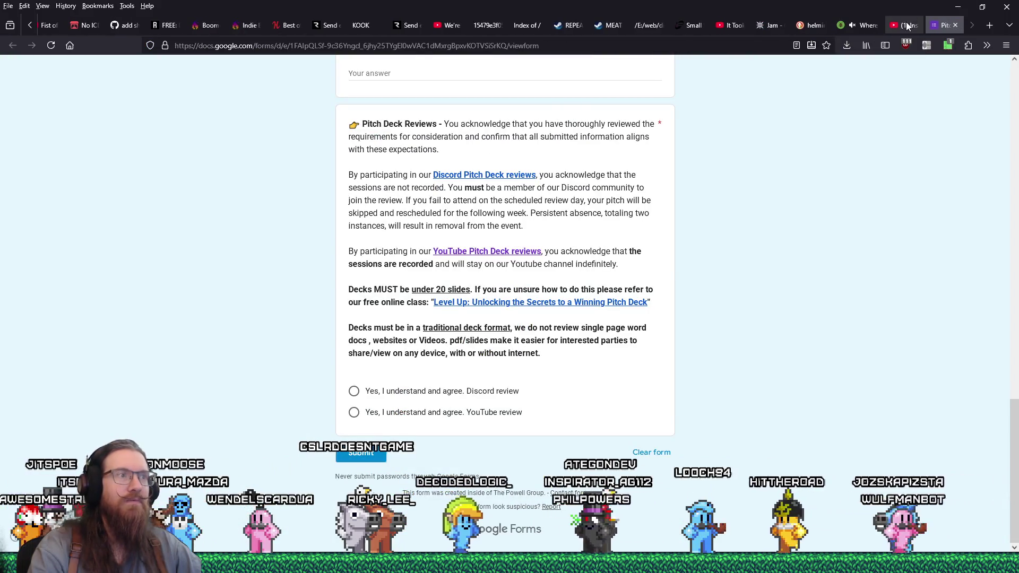
pyautogui.click(906, 24)
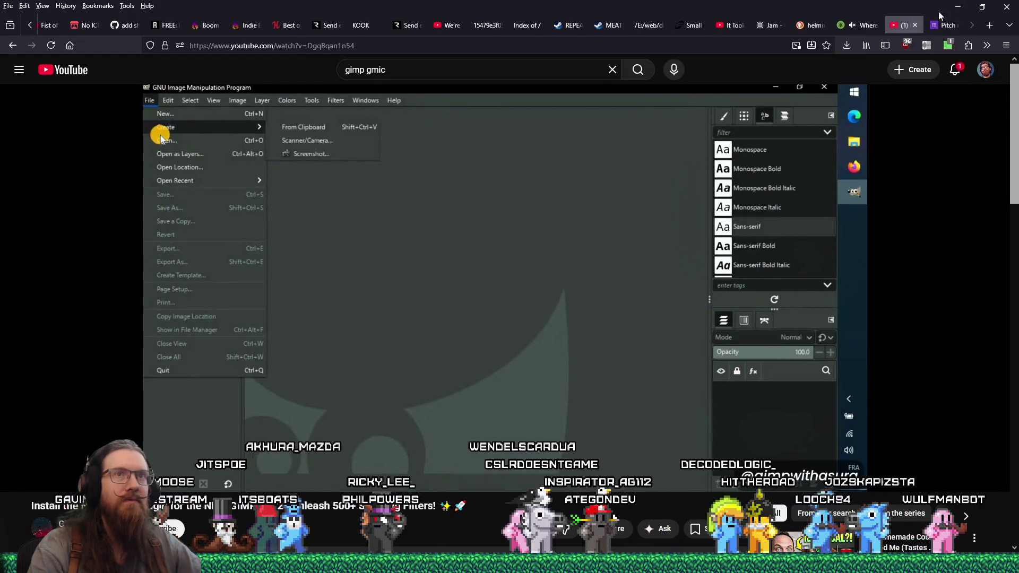
pyautogui.click(958, 6)
pyautogui.click(672, 123)
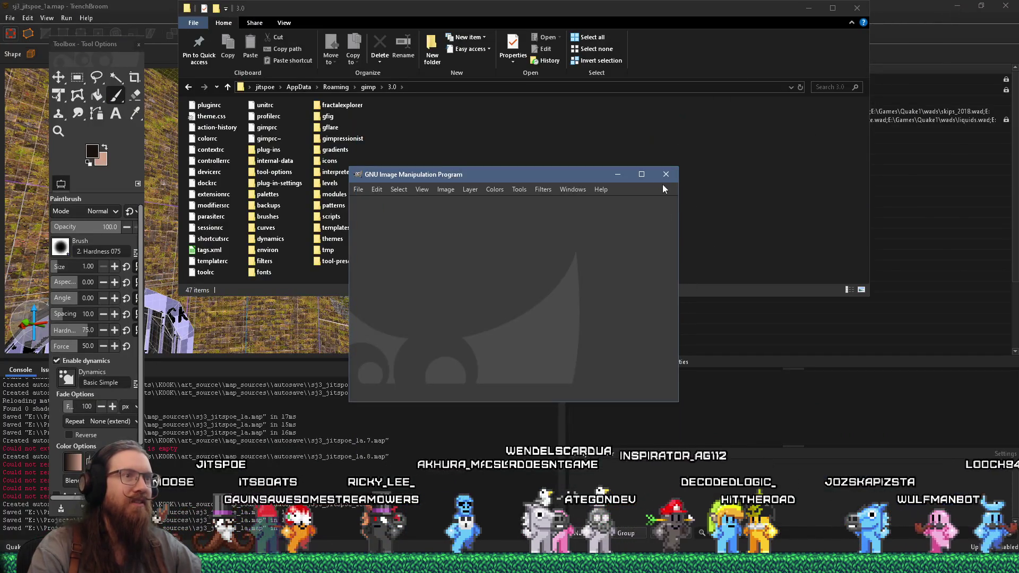
# Step: Close the empty GIMP window and move the gimp 3.0 folder window aside
pyautogui.click(664, 175)
pyautogui.moveTo(683, 11); pyautogui.dragTo(712, 156)
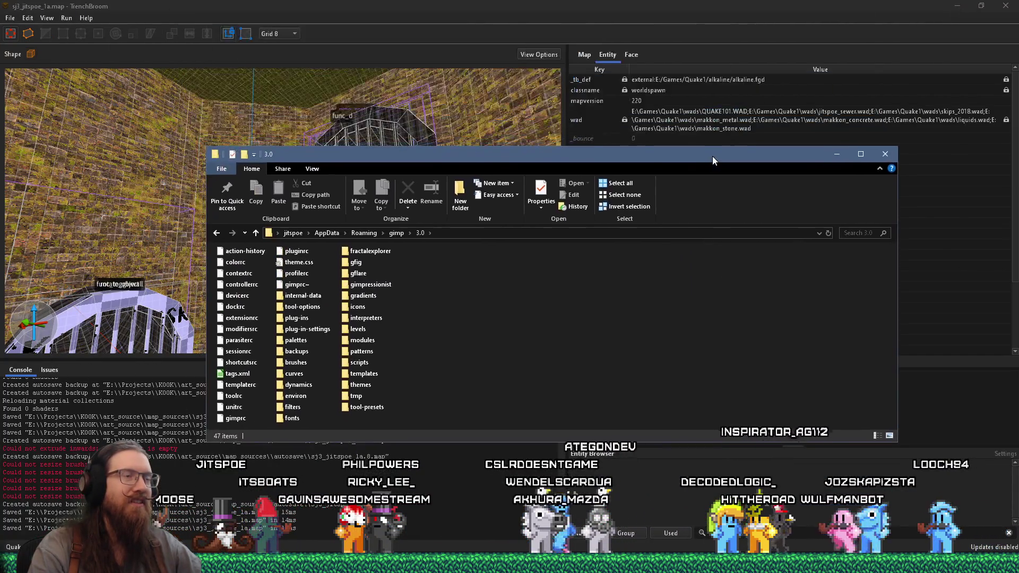
pyautogui.click(593, 5)
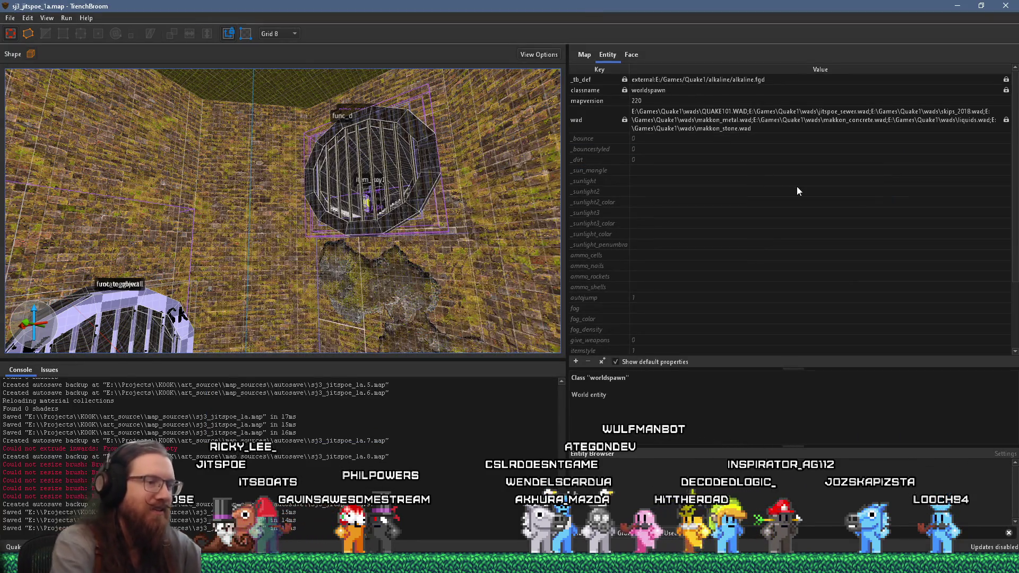
# Step: Open e:\projects\look_up_table_generator and launch look_up_table_generator.sln in Visual Studio
pyautogui.press('super+r')
pyautogui.write('e')
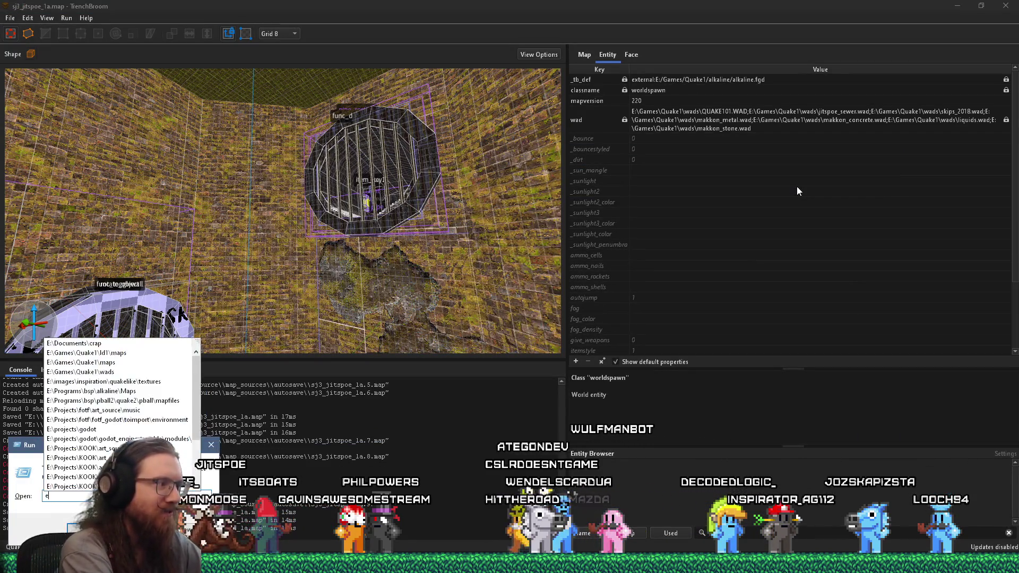
pyautogui.write(':\\projects')
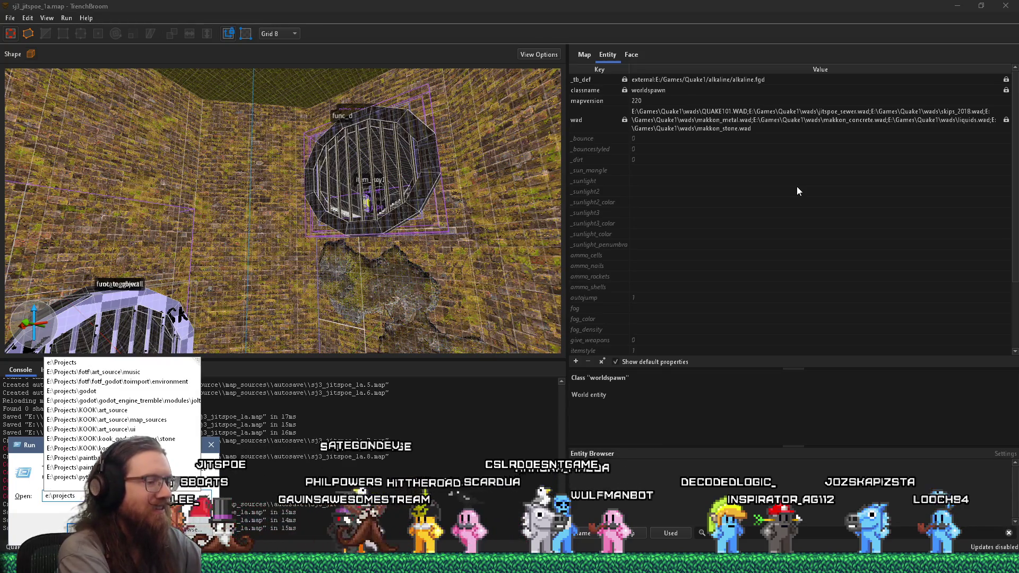
pyautogui.press('Return')
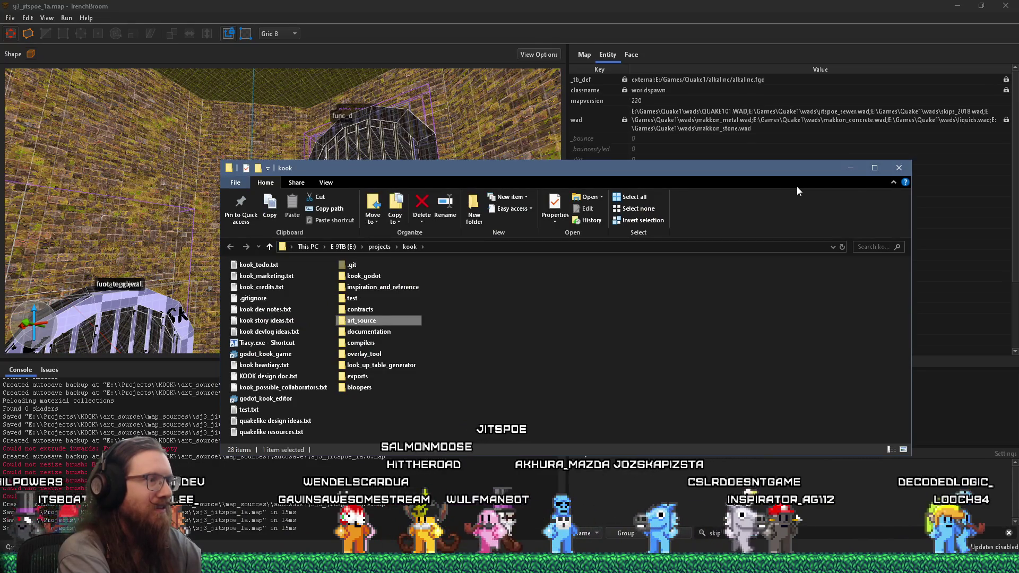
pyautogui.press('Down')
pyautogui.press('Down')
pyautogui.press('Down')
pyautogui.press('Return')
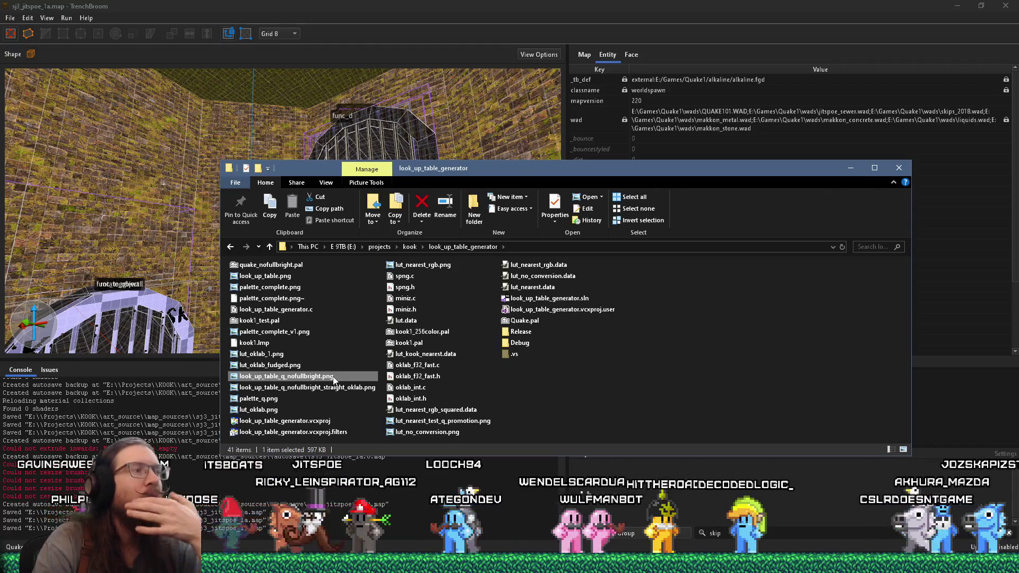
pyautogui.moveTo(333, 380)
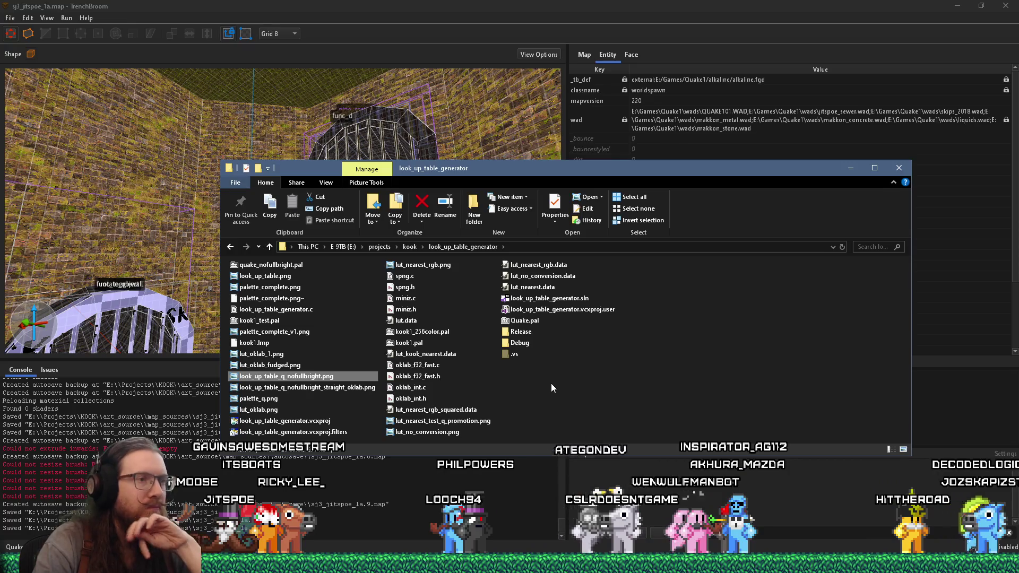
pyautogui.doubleClick(542, 298)
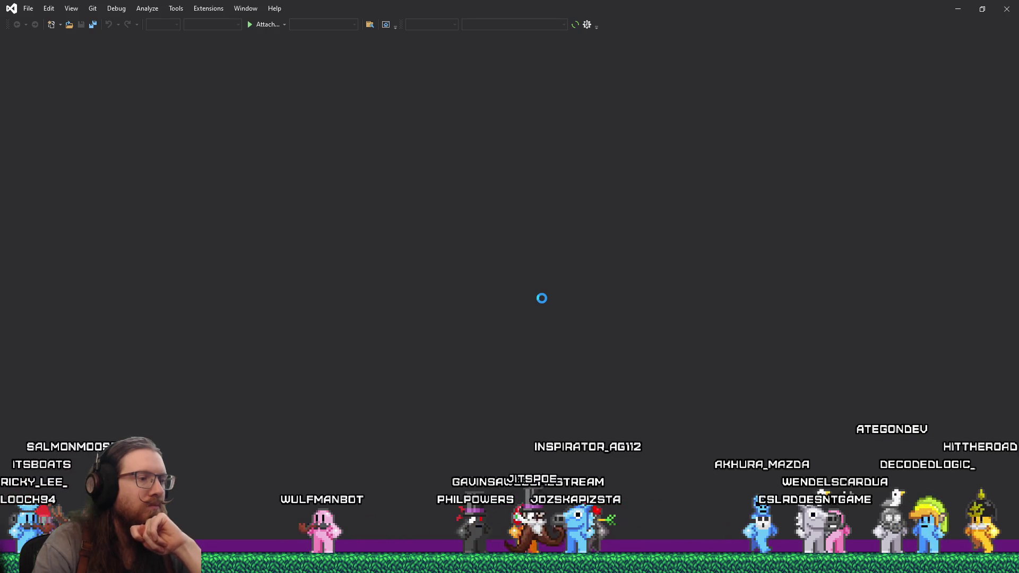
# Step: Scroll through look_up_table_generator.c to review its test and main functions
pyautogui.scroll(3, 542, 295)
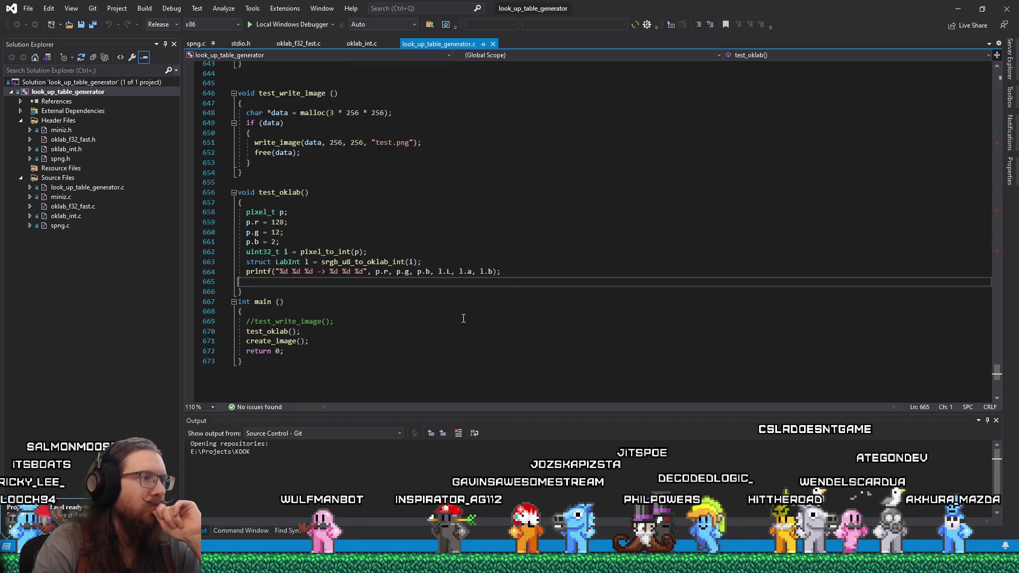
pyautogui.scroll(3, 463, 319)
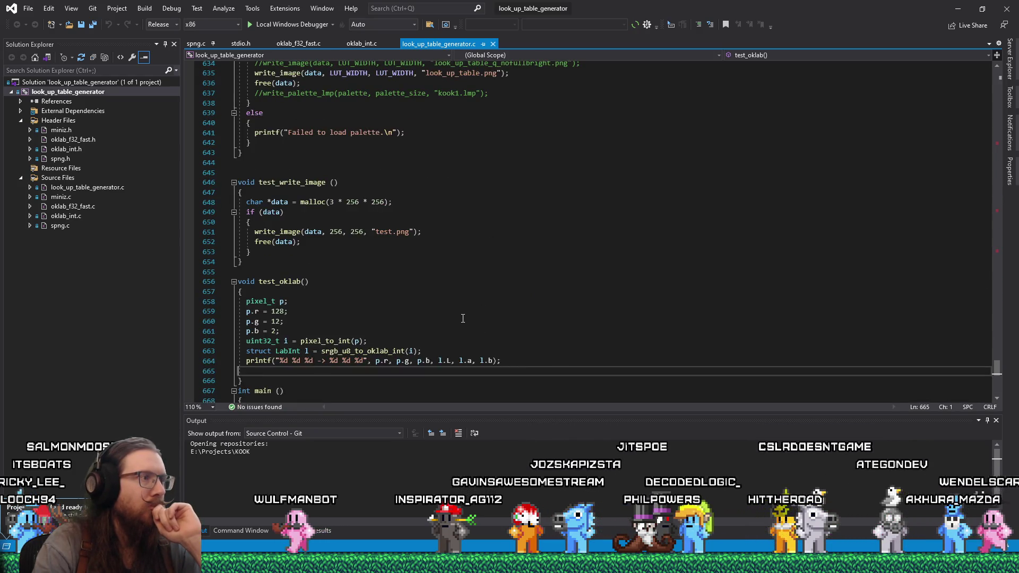
pyautogui.scroll(-3, 463, 318)
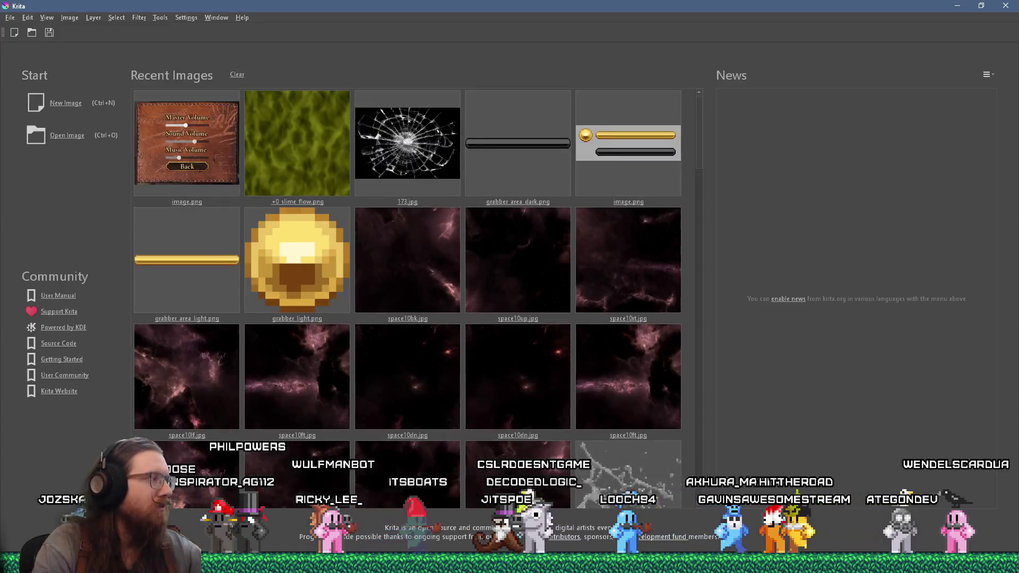
# Step: Look over Krita's filter commands, then open the slime_flow.png slime texture
pyautogui.click(70, 17)
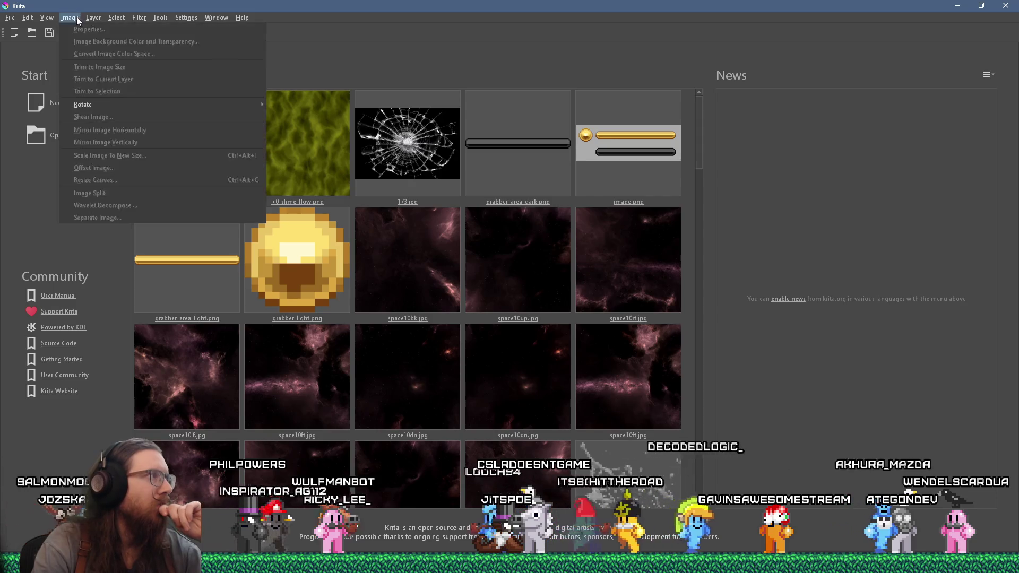
pyautogui.moveTo(139, 18)
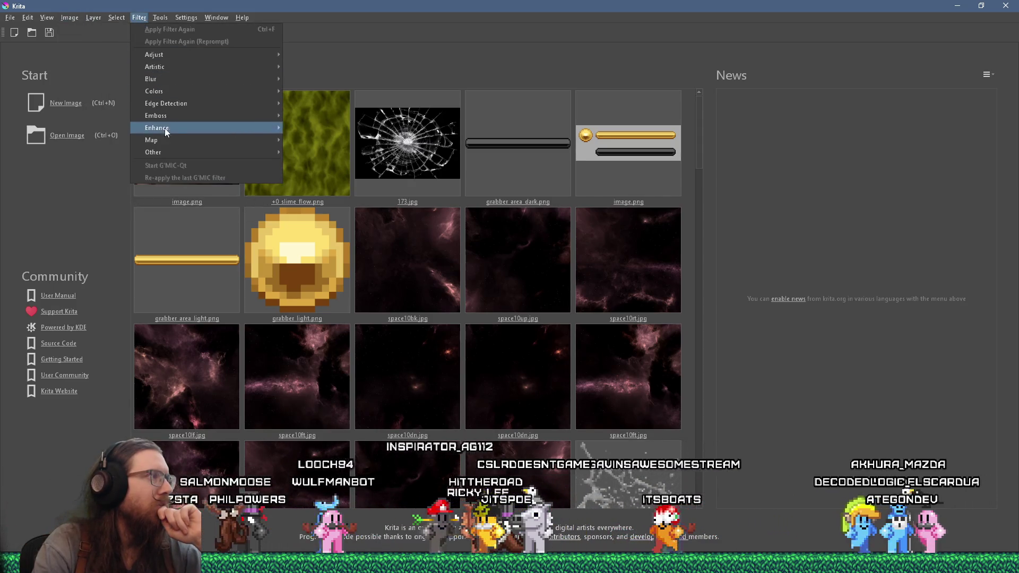
pyautogui.moveTo(172, 138)
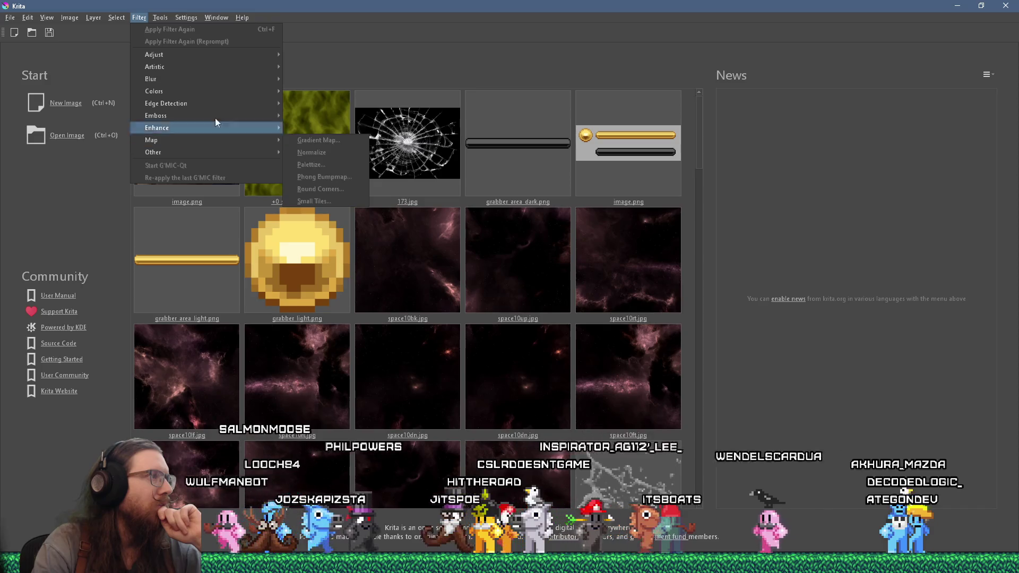
pyautogui.click(435, 23)
pyautogui.click(326, 122)
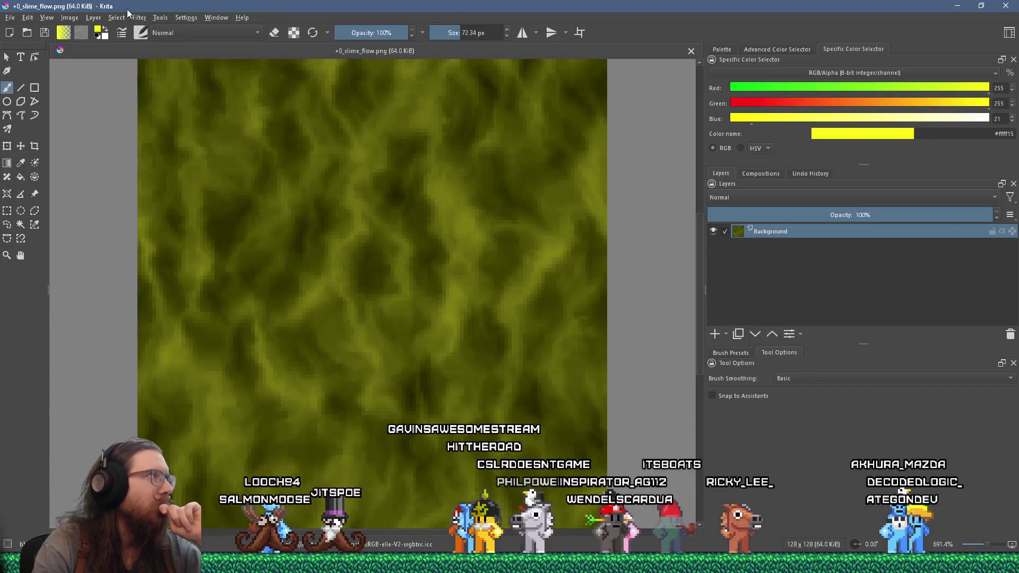
# Step: Check the scripting tools, then launch G'MIC-Qt from the Filter menu
pyautogui.click(94, 18)
pyautogui.moveTo(168, 19)
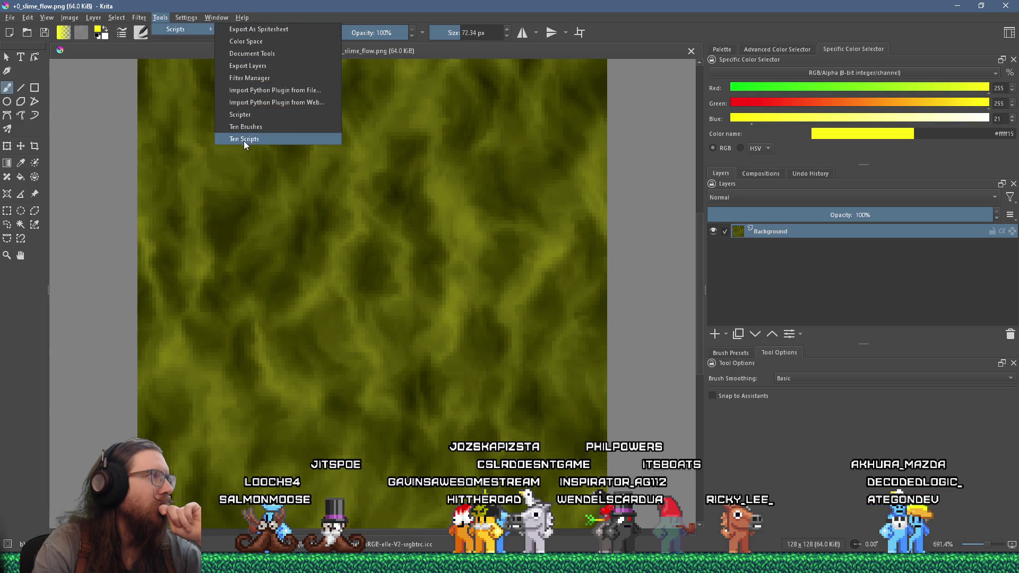
pyautogui.click(186, 17)
pyautogui.click(139, 18)
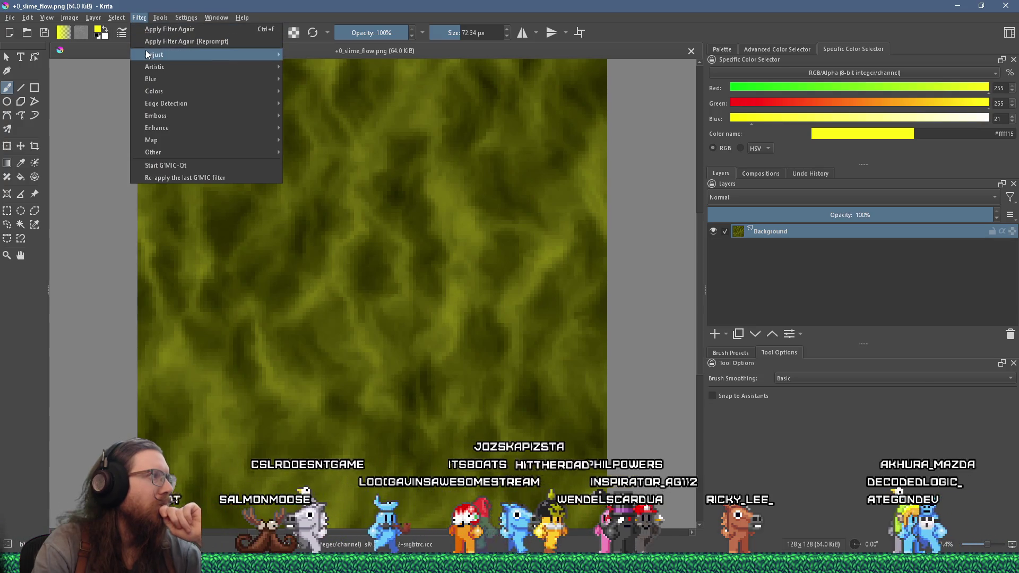
pyautogui.click(168, 167)
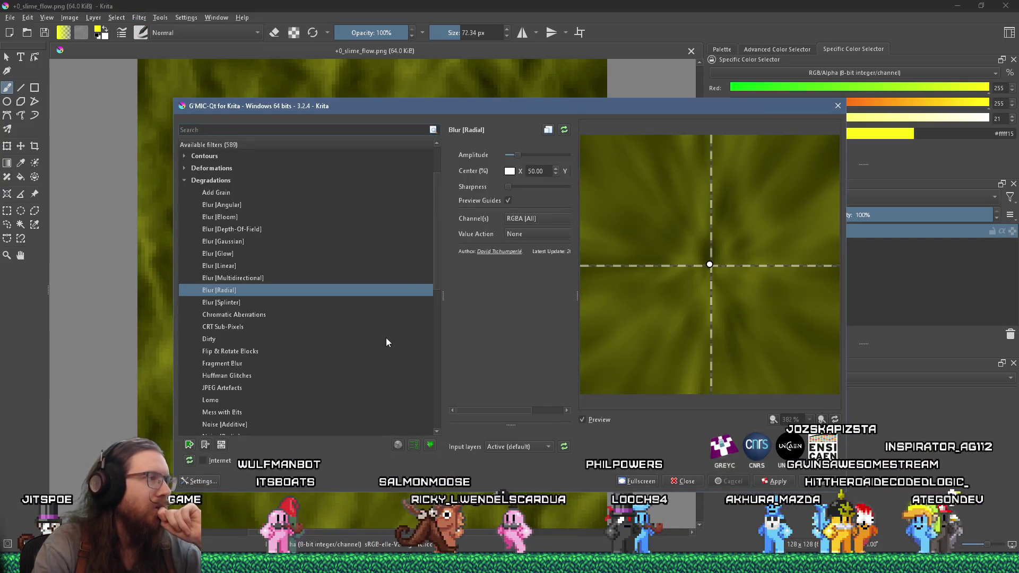
# Step: Collapse Degradations, expand Colors and select the Apply External CLUT filter
pyautogui.scroll(-3, 385, 336)
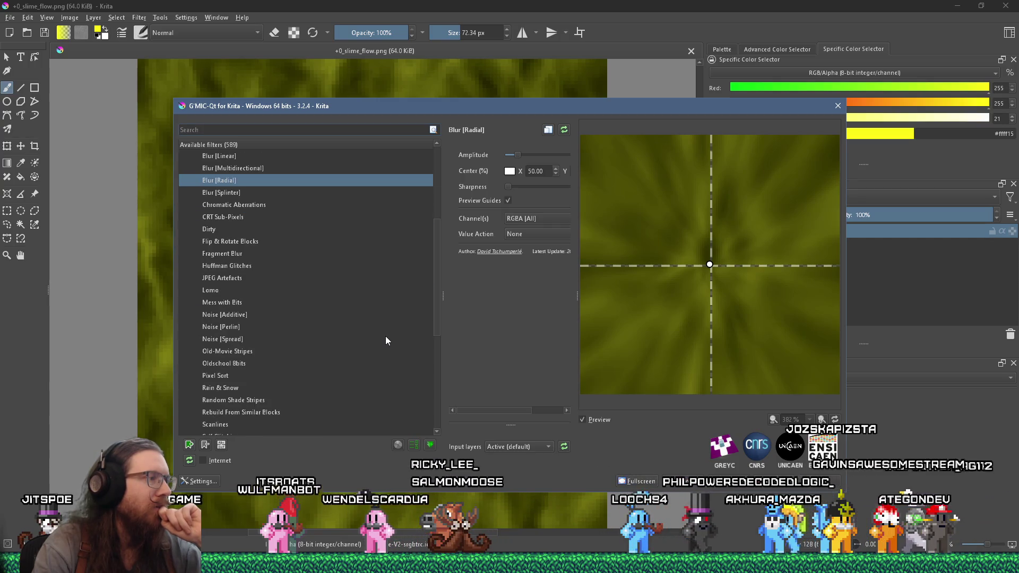
pyautogui.scroll(-3, 385, 336)
pyautogui.scroll(-3, 386, 337)
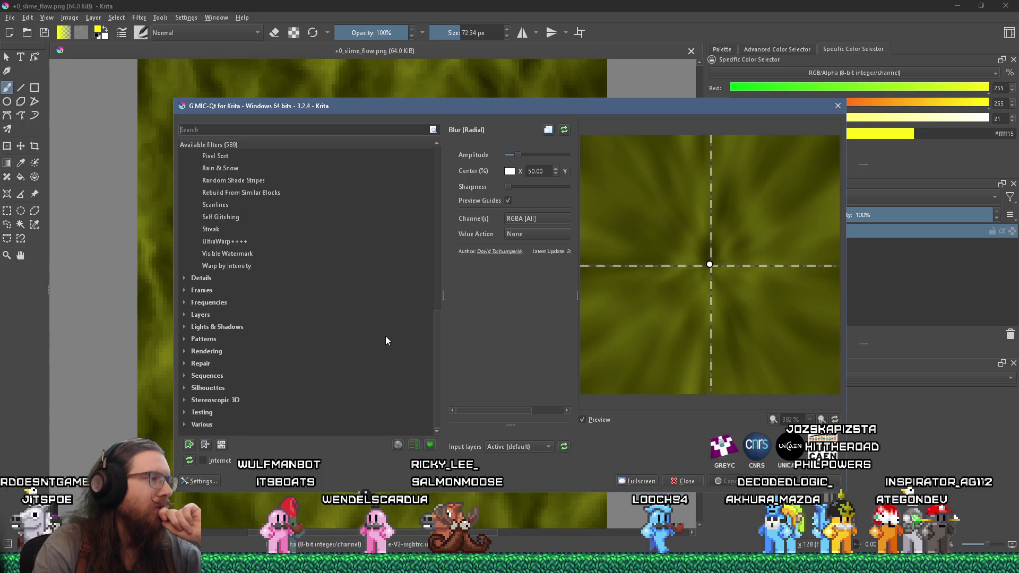
pyautogui.scroll(11, 385, 336)
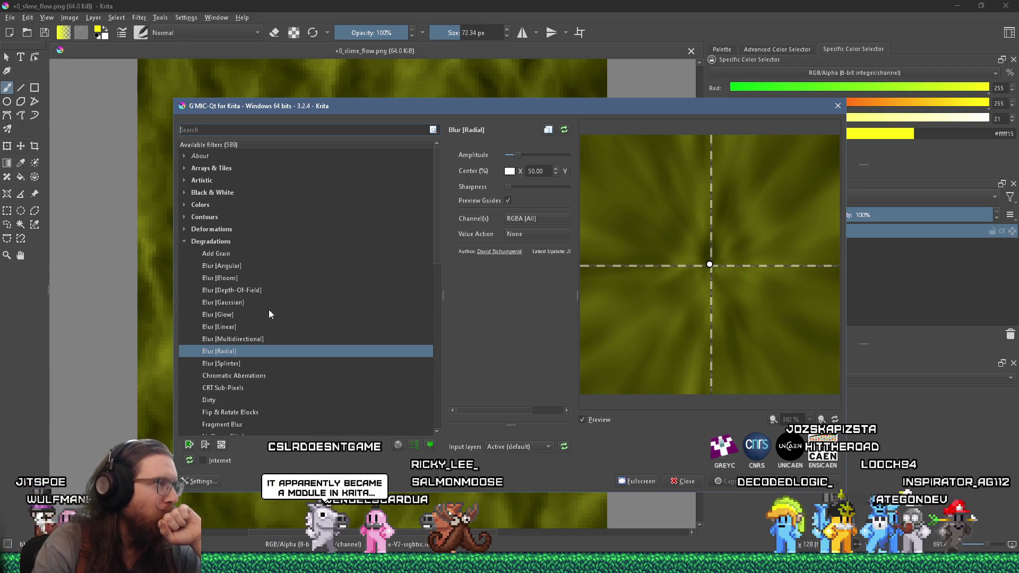
pyautogui.click(184, 241)
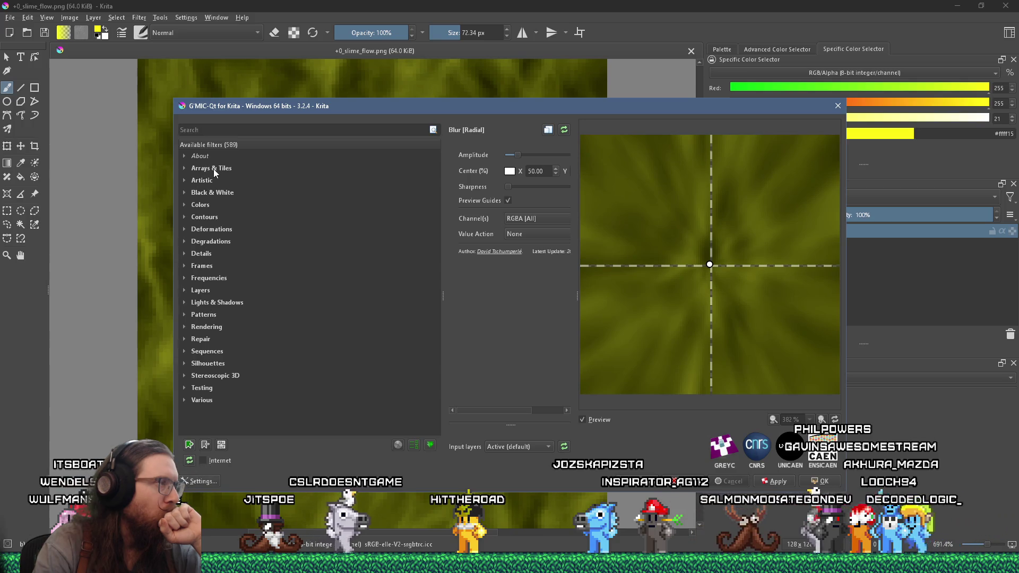
pyautogui.click(201, 206)
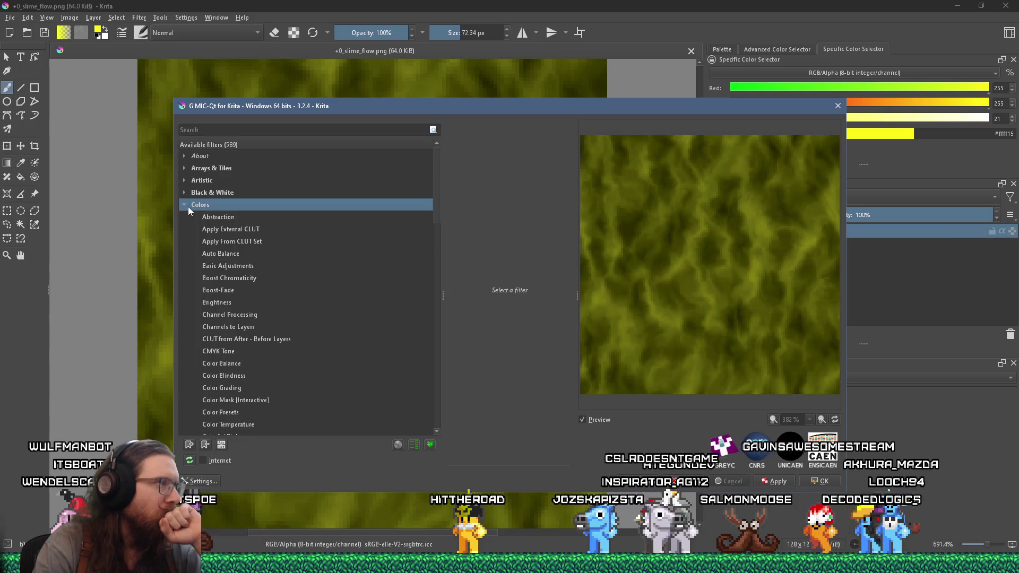
pyautogui.click(215, 234)
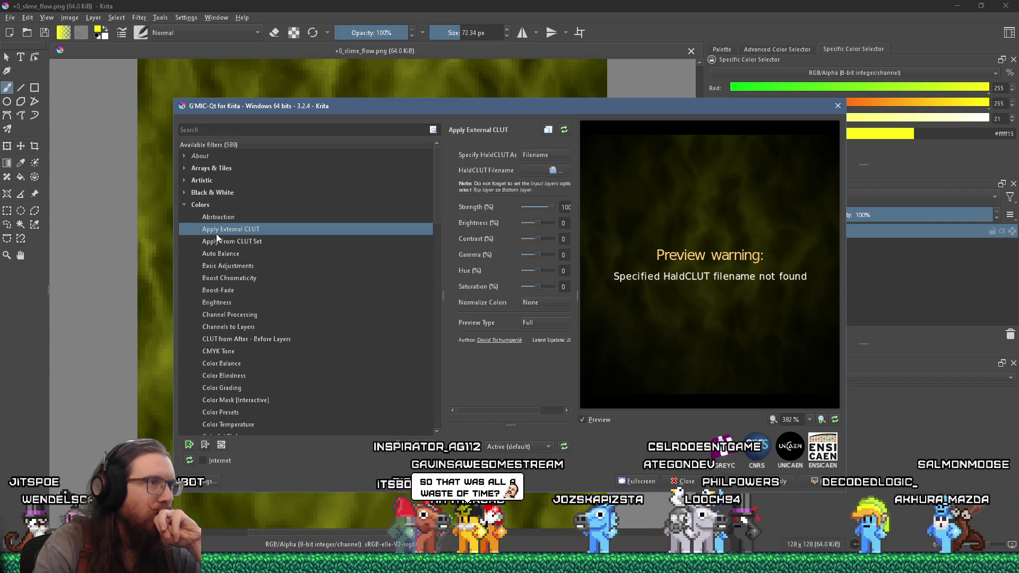
# Step: Widen the G'MIC-Qt dialog and keep Filename as the HaldCLUT source
pyautogui.moveTo(845, 231); pyautogui.dragTo(998, 234)
pyautogui.click(633, 157)
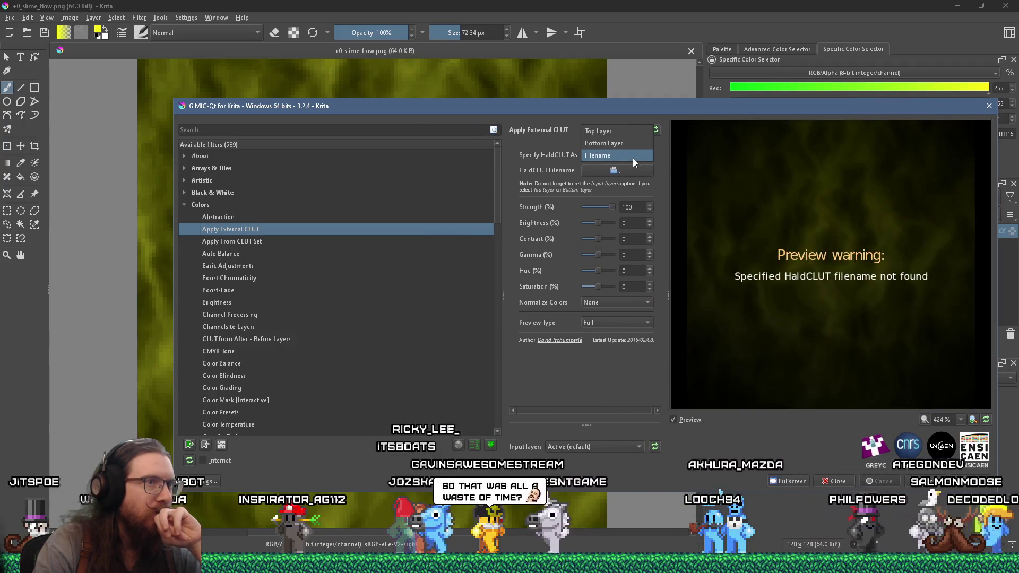
pyautogui.click(633, 155)
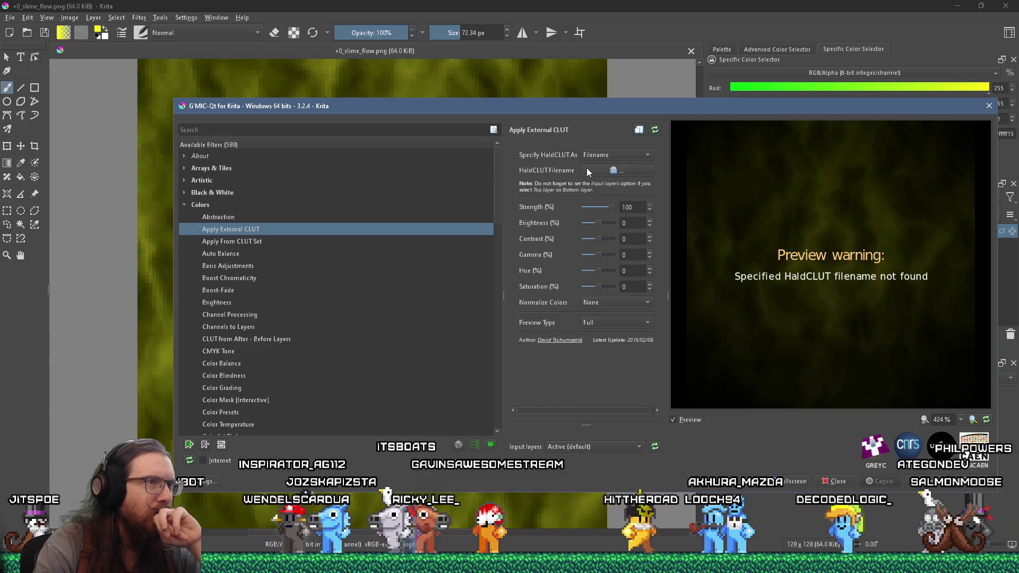
# Step: Open the HaldCLUT file chooser and reposition it on screen
pyautogui.click(589, 169)
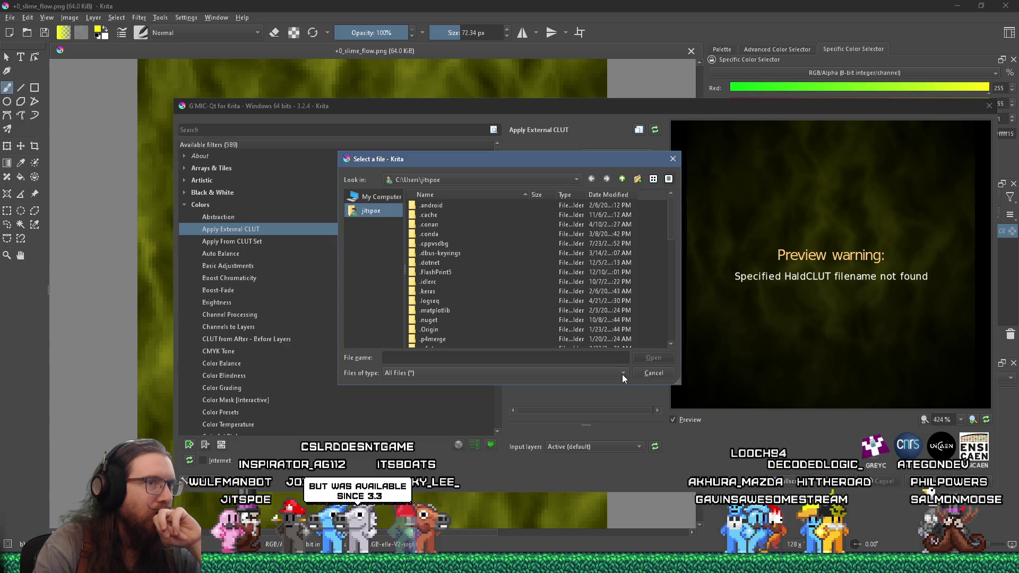
pyautogui.moveTo(539, 161)
pyautogui.mouseDown()
pyautogui.moveTo(552, 311)
pyautogui.moveTo(587, 384)
pyautogui.mouseUp()
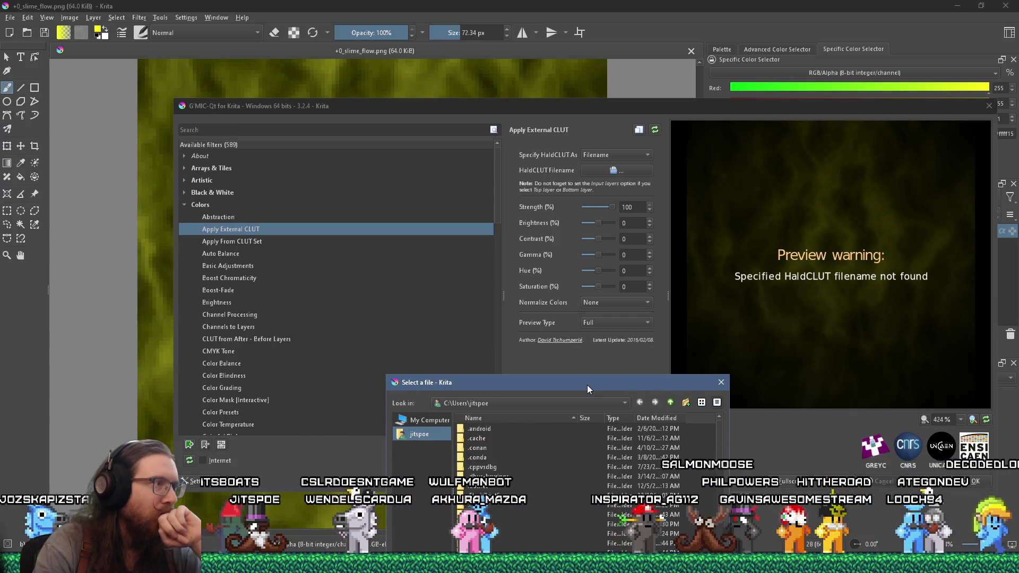
pyautogui.moveTo(587, 384)
pyautogui.mouseDown()
pyautogui.moveTo(582, 314)
pyautogui.moveTo(339, 191)
pyautogui.moveTo(410, 196)
pyautogui.moveTo(438, 243)
pyautogui.moveTo(509, 215)
pyautogui.mouseUp()
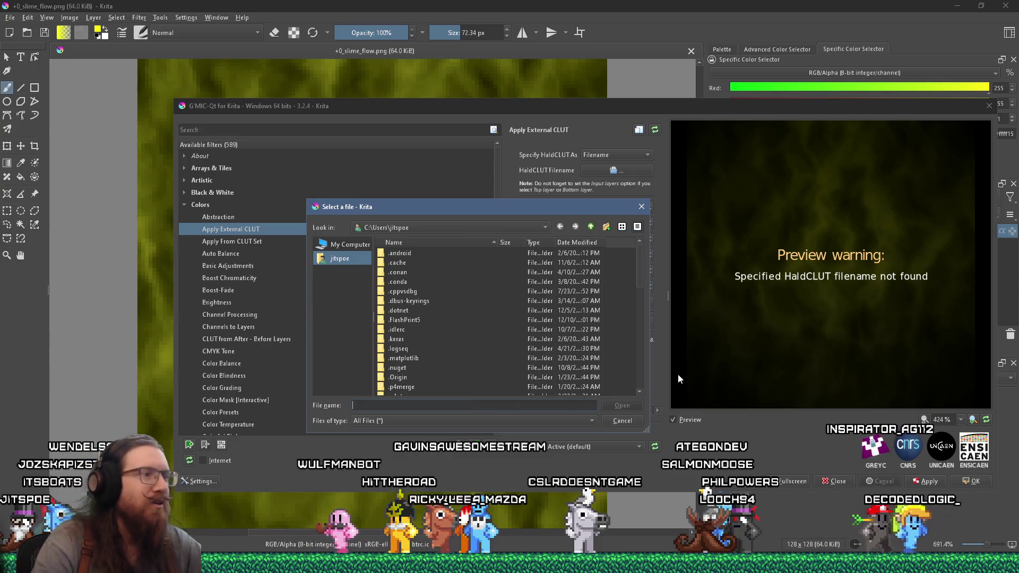
# Step: Copy the look_up_table_generator folder path from Explorer and jump there in the file chooser
pyautogui.hotkey('alt', 'Tab')
pyautogui.press('Tab')
pyautogui.press('Tab')
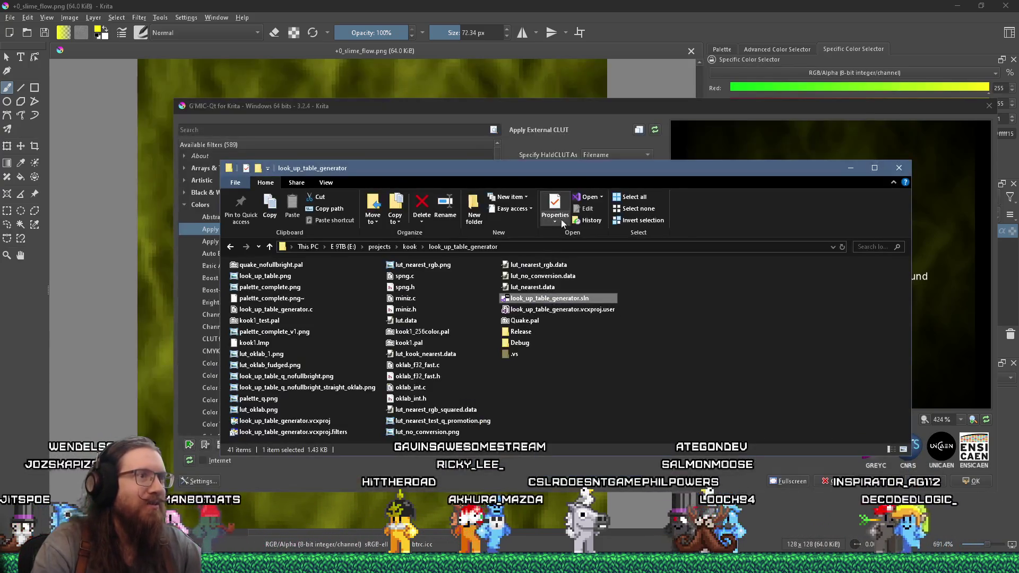
pyautogui.click(551, 248)
pyautogui.rightClick(551, 248)
pyautogui.click(568, 281)
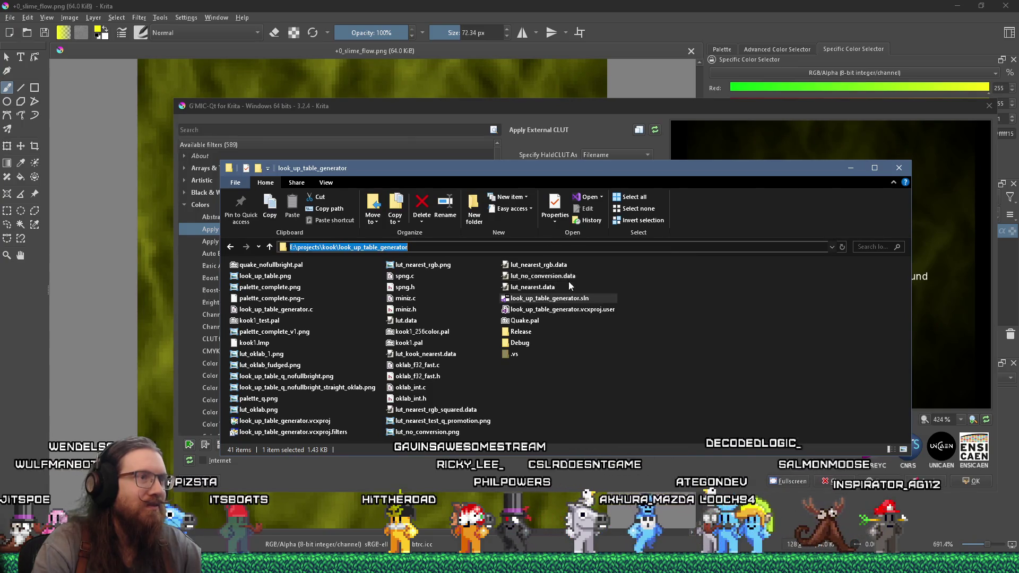
pyautogui.hotkey('alt', 'Tab')
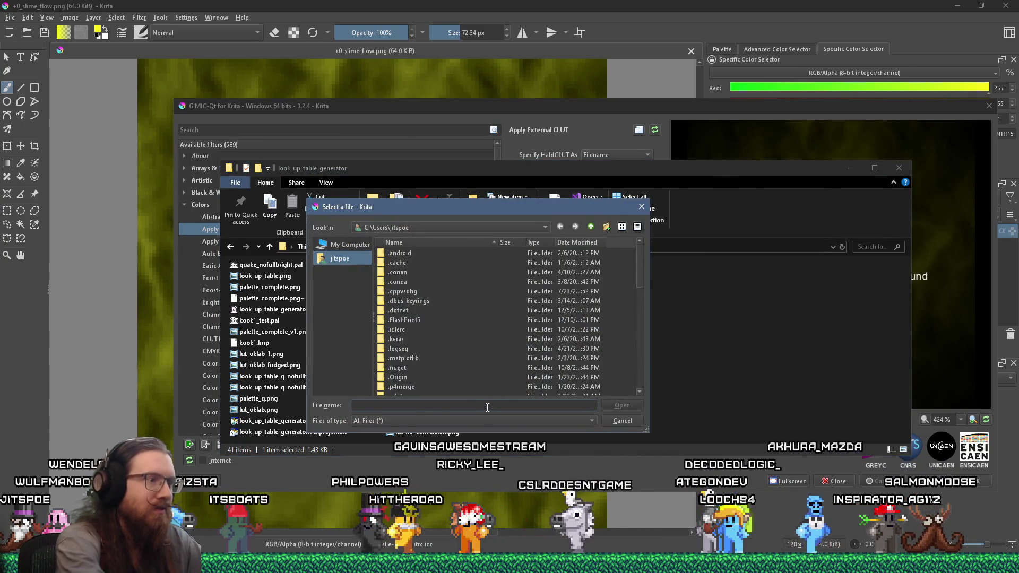
pyautogui.hotkey('ctrl', 'v')
pyautogui.press('Return')
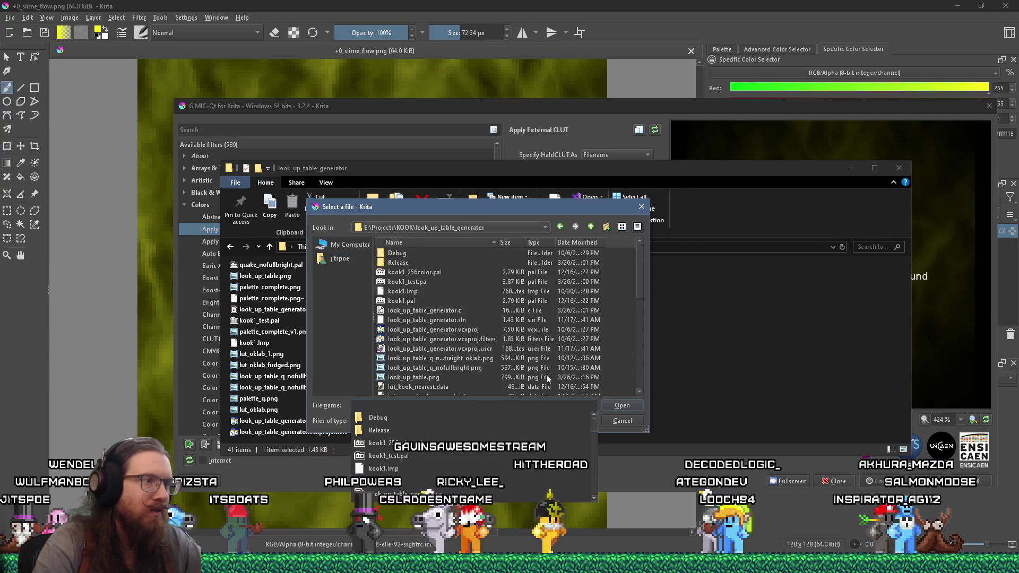
# Step: Load look_up_table_q_nofullbright_straight_oklab.png as the HaldCLUT file
pyautogui.click(638, 285)
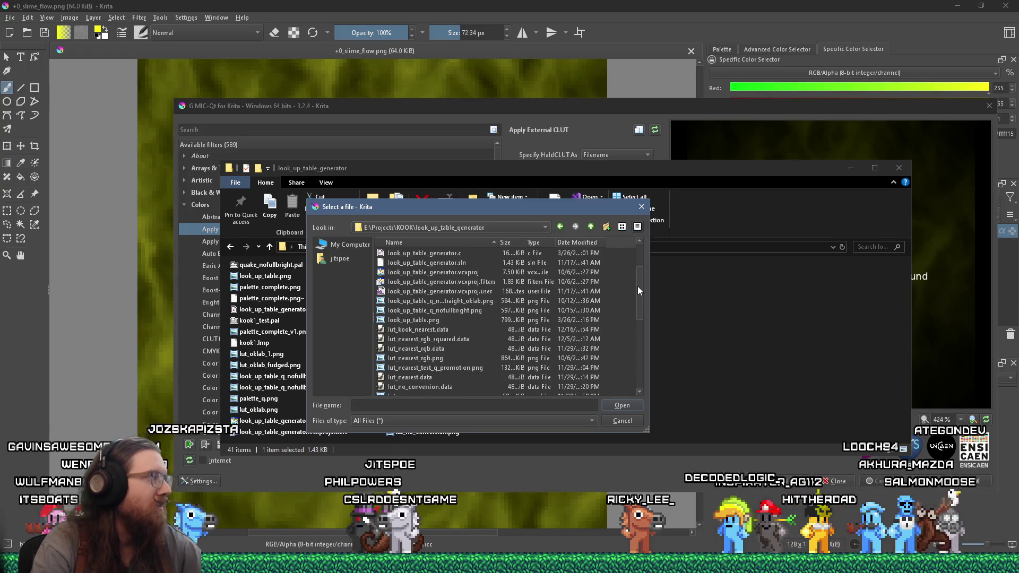
pyautogui.moveTo(638, 285)
pyautogui.mouseDown()
pyautogui.moveTo(642, 307)
pyautogui.moveTo(644, 270)
pyautogui.moveTo(639, 352)
pyautogui.moveTo(640, 299)
pyautogui.mouseUp()
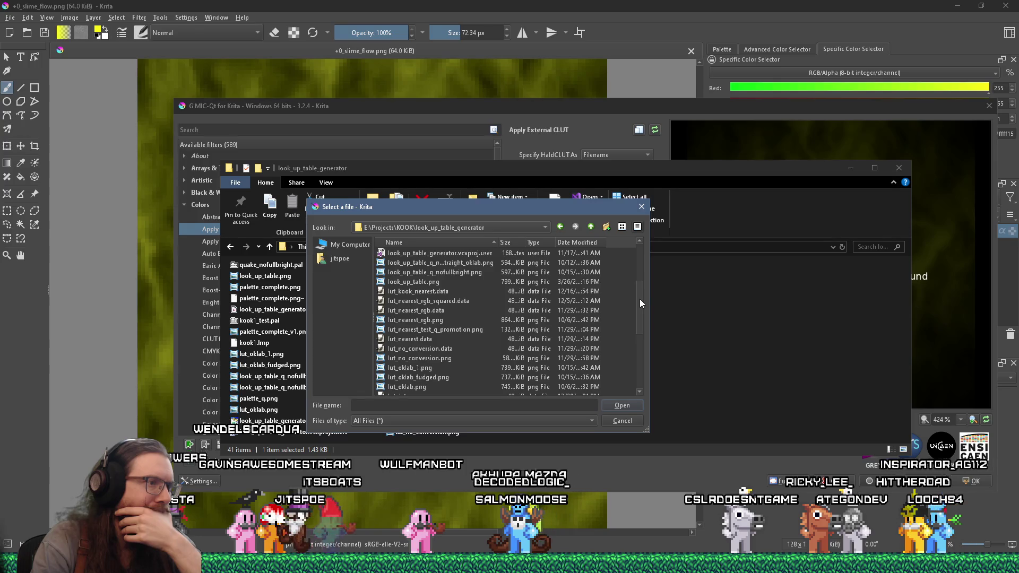
pyautogui.moveTo(640, 299); pyautogui.dragTo(785, 315)
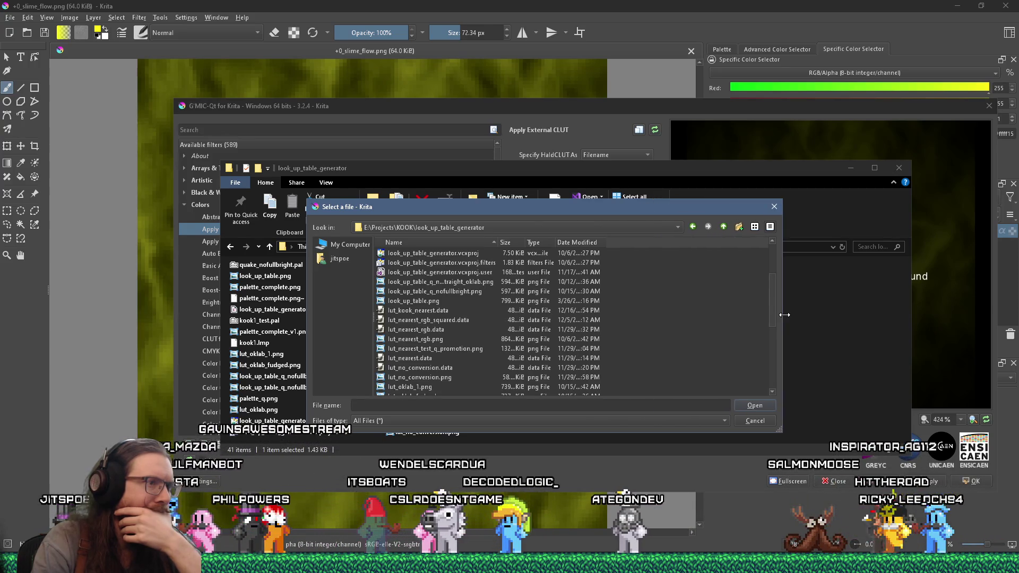
pyautogui.click(455, 282)
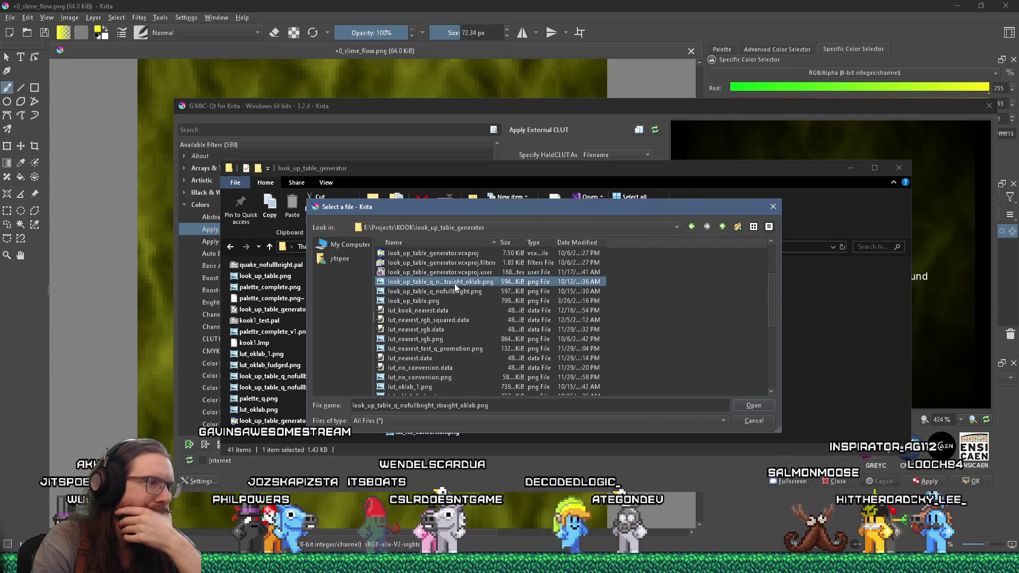
pyautogui.click(454, 292)
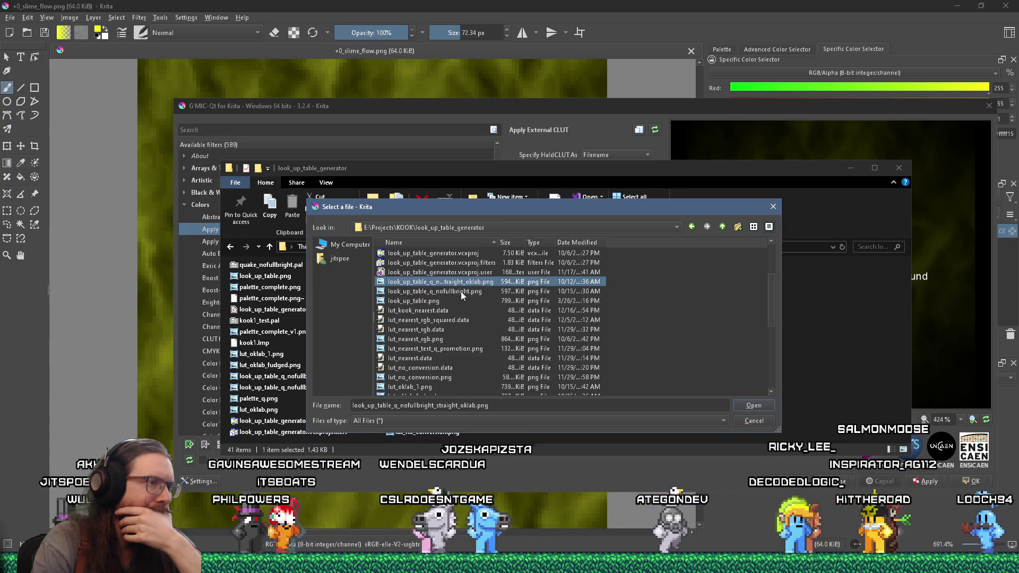
pyautogui.click(461, 283)
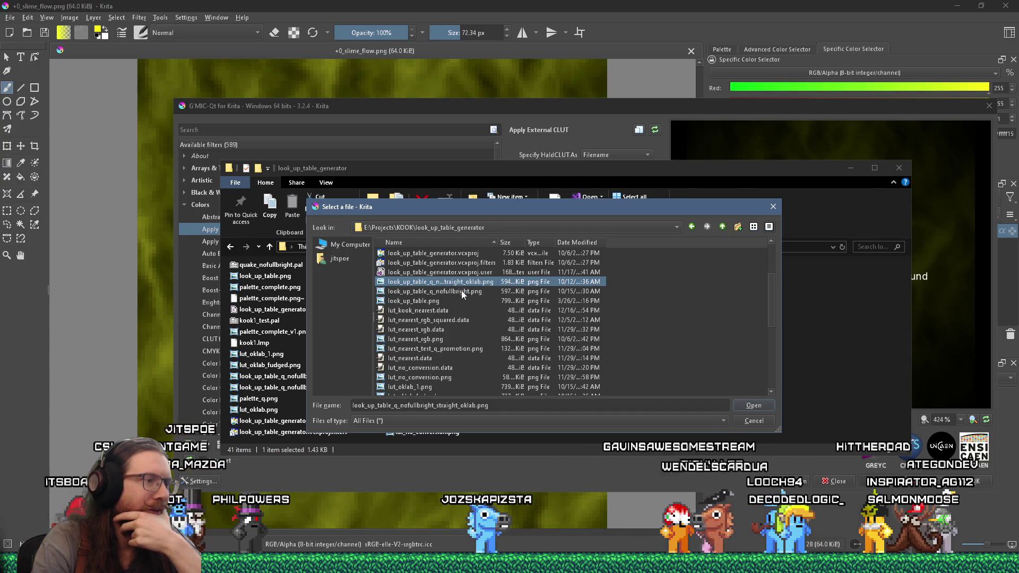
pyautogui.click(749, 409)
pyautogui.click(577, 112)
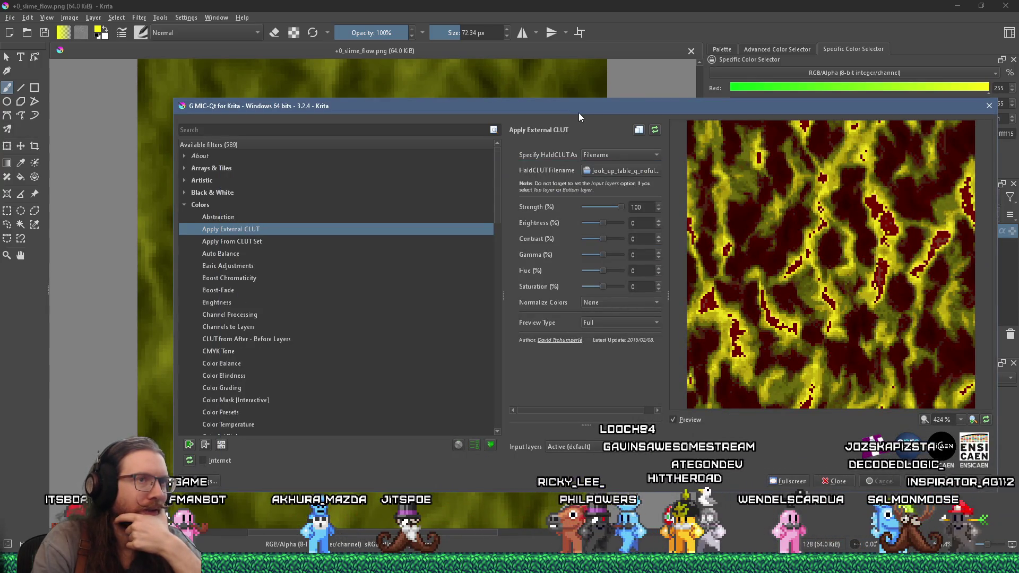
# Step: Move the G'MIC-Qt dialog aside and lower the CLUT strength to 73.9%
pyautogui.moveTo(635, 112); pyautogui.dragTo(478, 93)
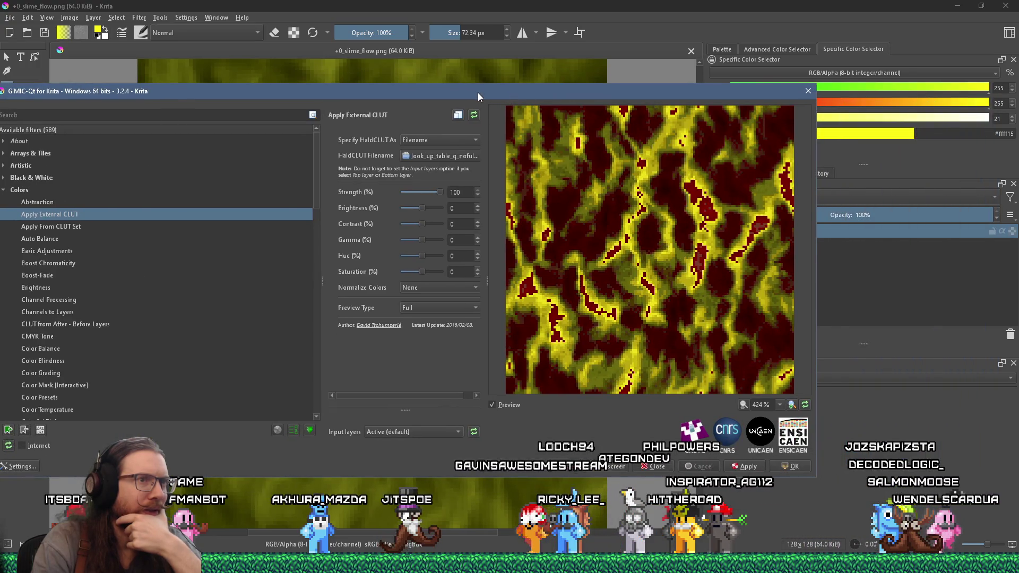
pyautogui.moveTo(477, 92)
pyautogui.mouseDown()
pyautogui.moveTo(479, 309)
pyautogui.moveTo(489, 345)
pyautogui.moveTo(550, 136)
pyautogui.mouseUp()
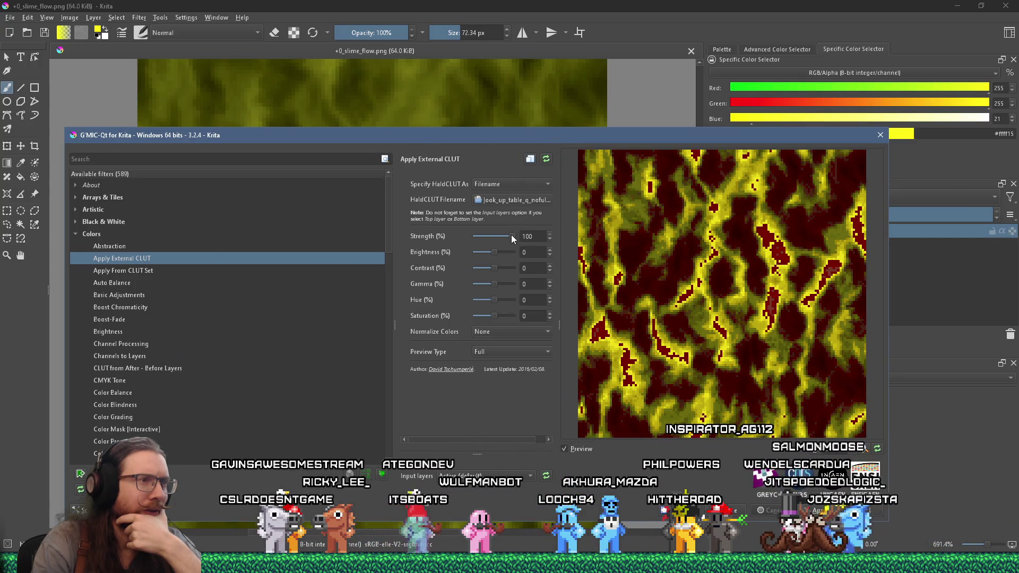
pyautogui.moveTo(493, 239)
pyautogui.mouseDown()
pyautogui.moveTo(473, 240)
pyautogui.moveTo(501, 231)
pyautogui.mouseUp()
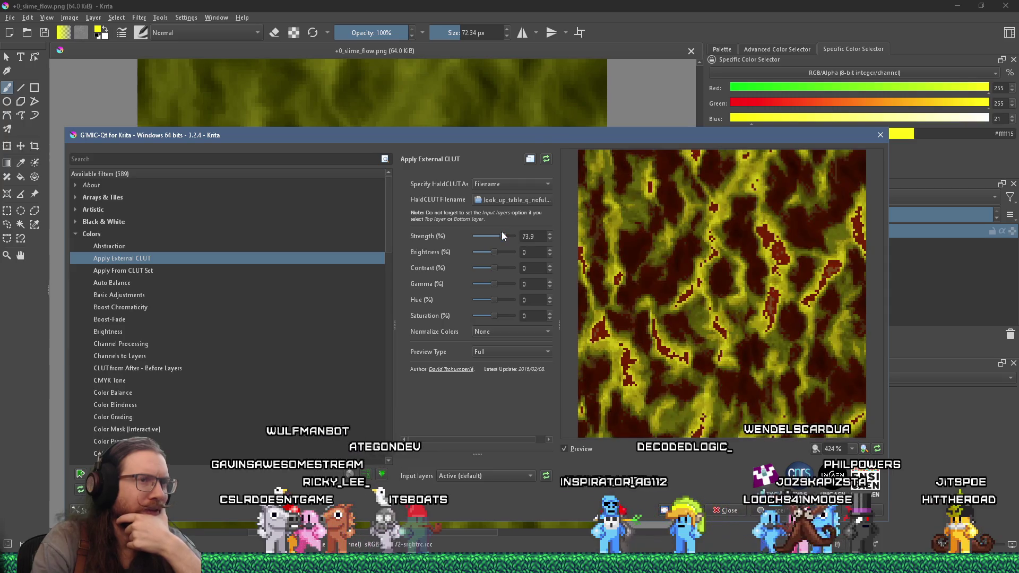